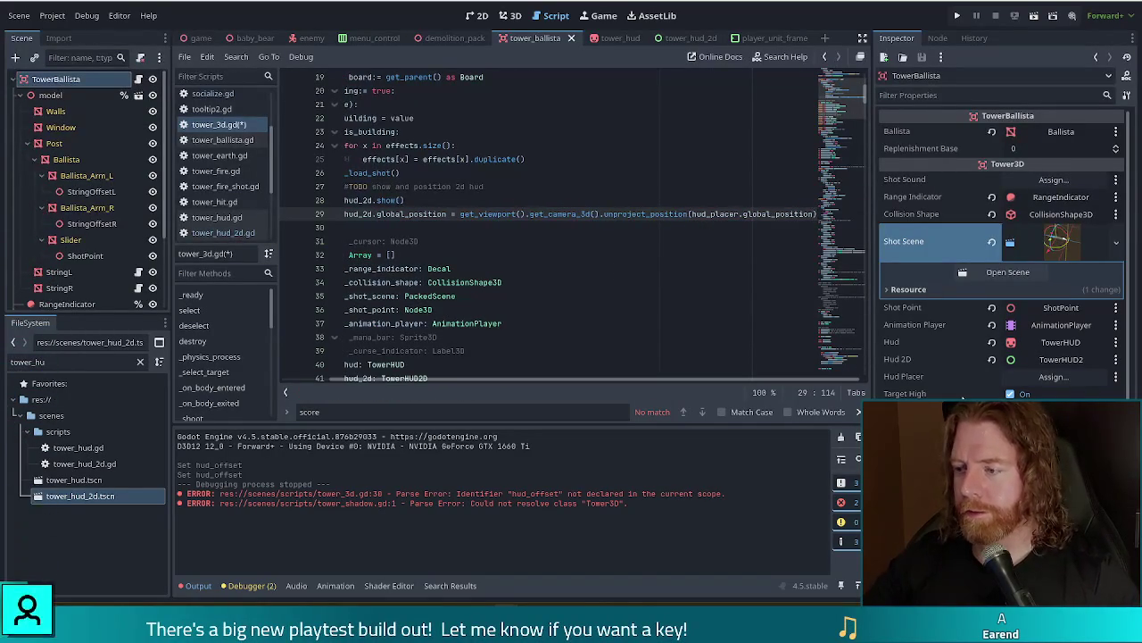
Close the node picker, switch to the 3D view, and collapse the model branch
click(1054, 375)
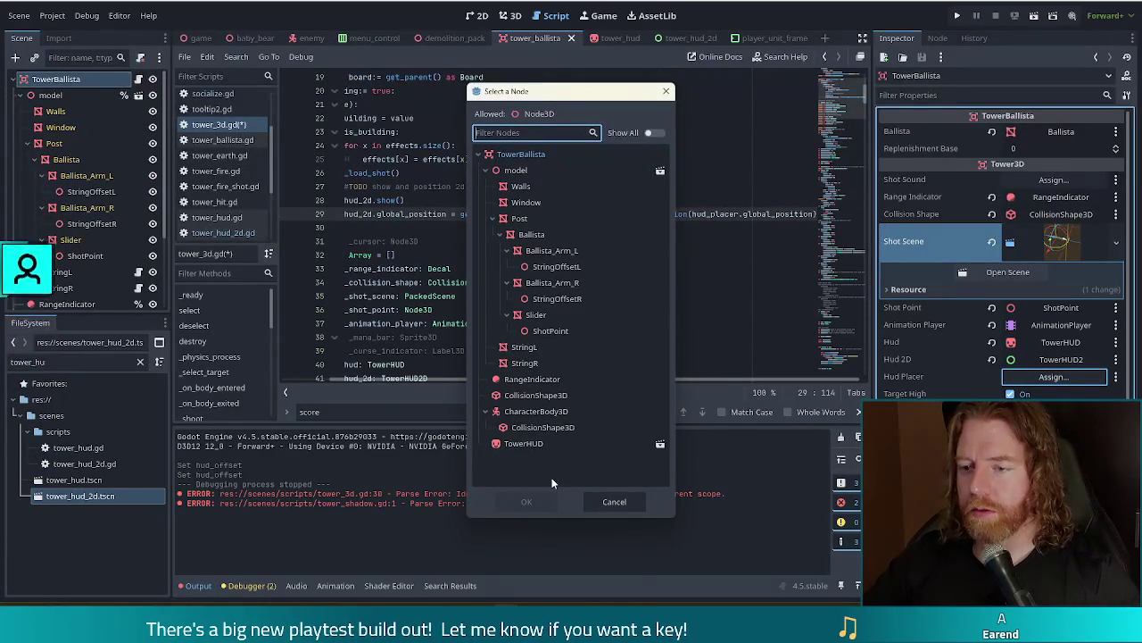
click(666, 91)
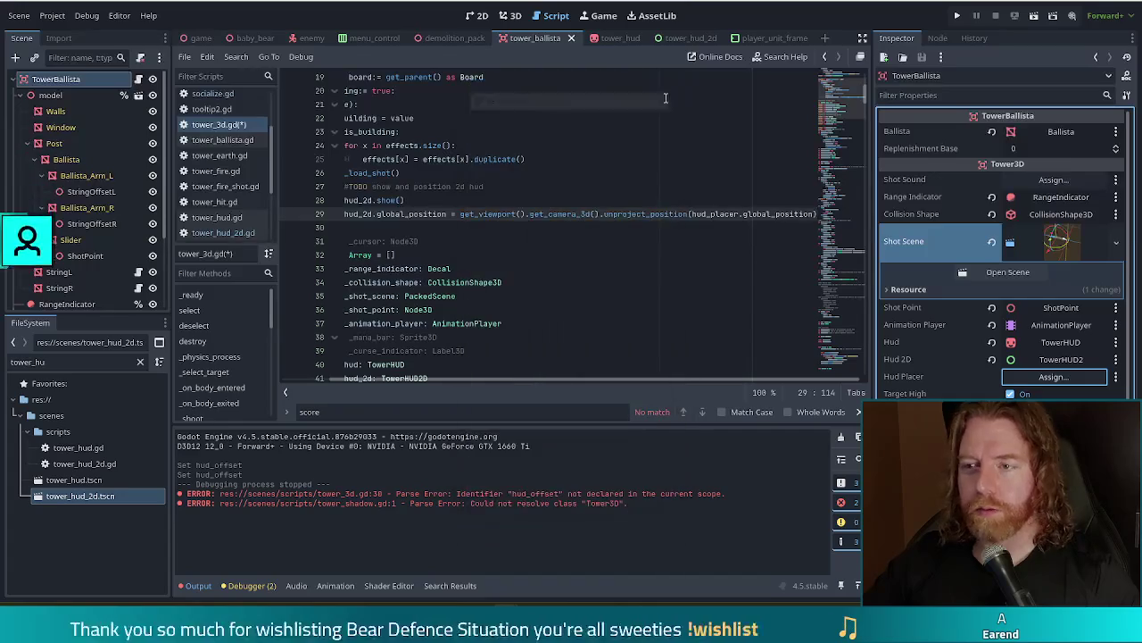
click(509, 15)
scroll(563, 211, down, 3)
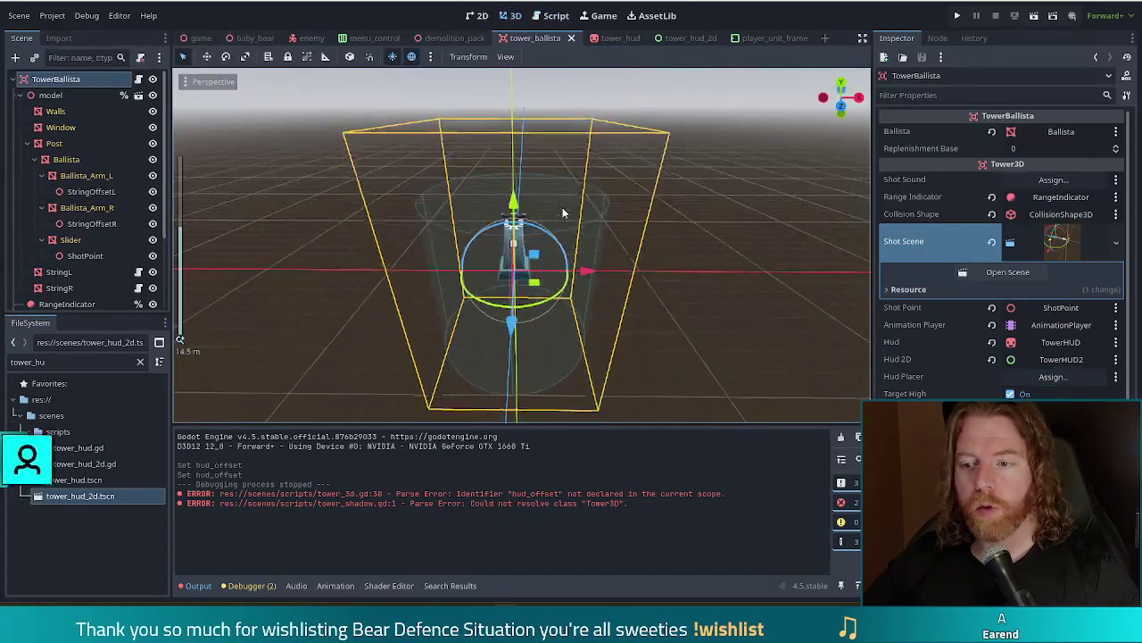
click(21, 95)
Add a Node3D named HUDPlacer under TowerBallista
key(ctrl+a)
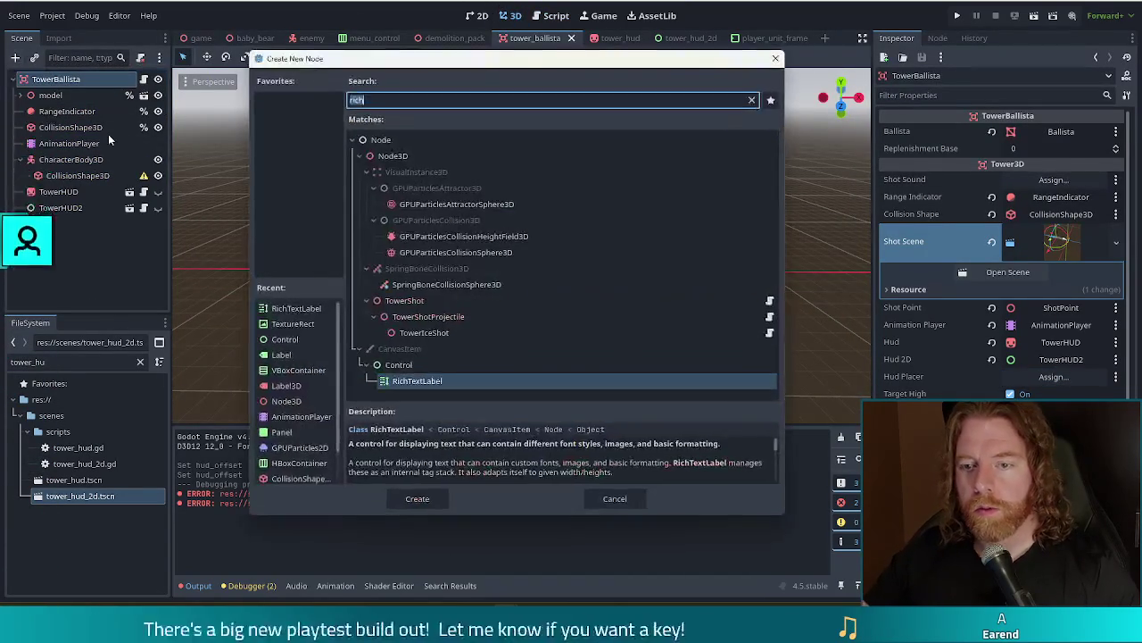
text(tow)
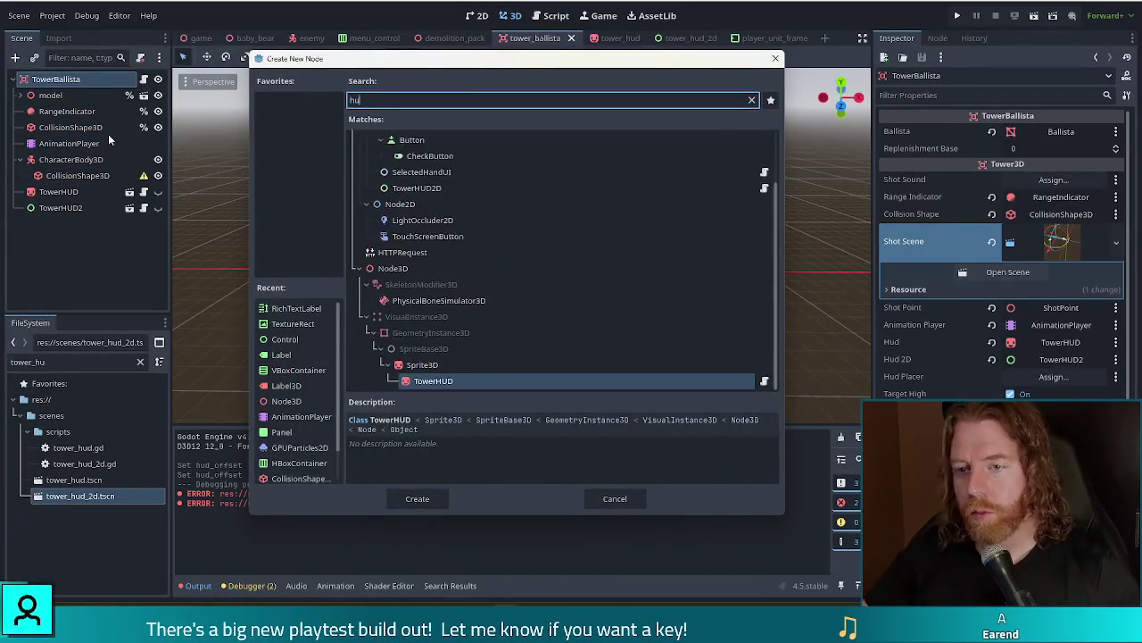
key(BackSpace)
key(BackSpace)
key(BackSpace)
text(node)
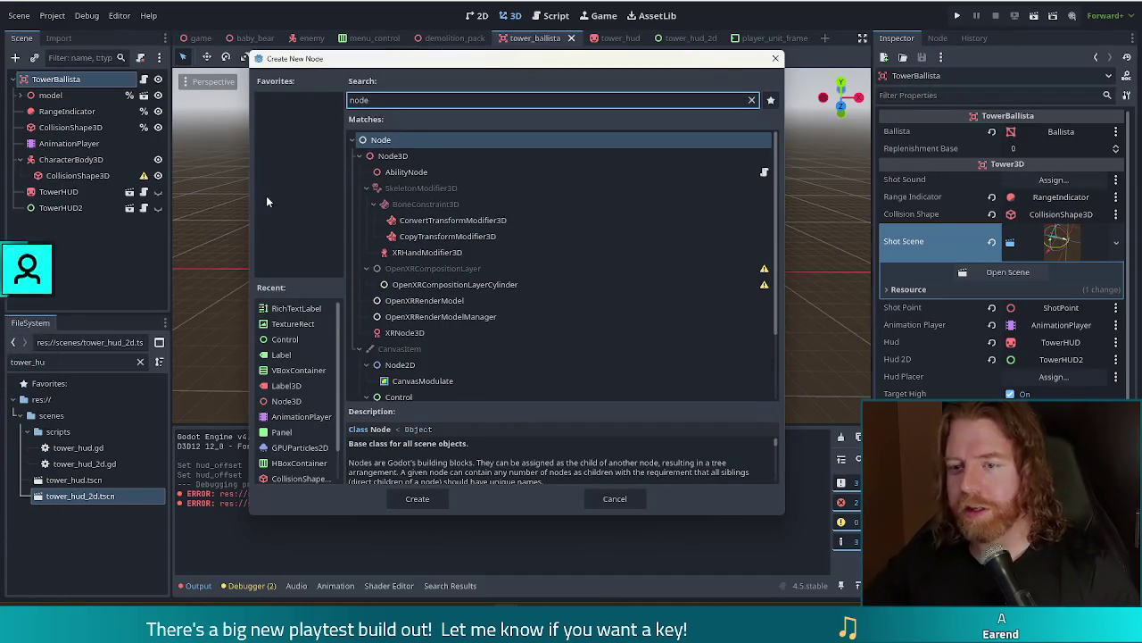
double_click(421, 156)
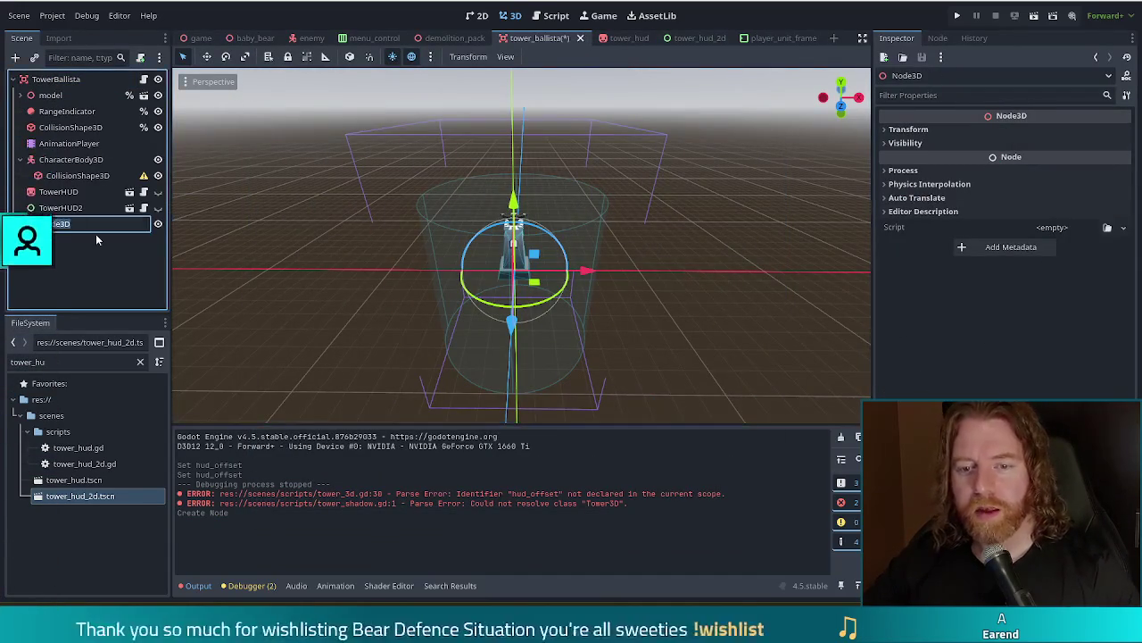
text(HUD)
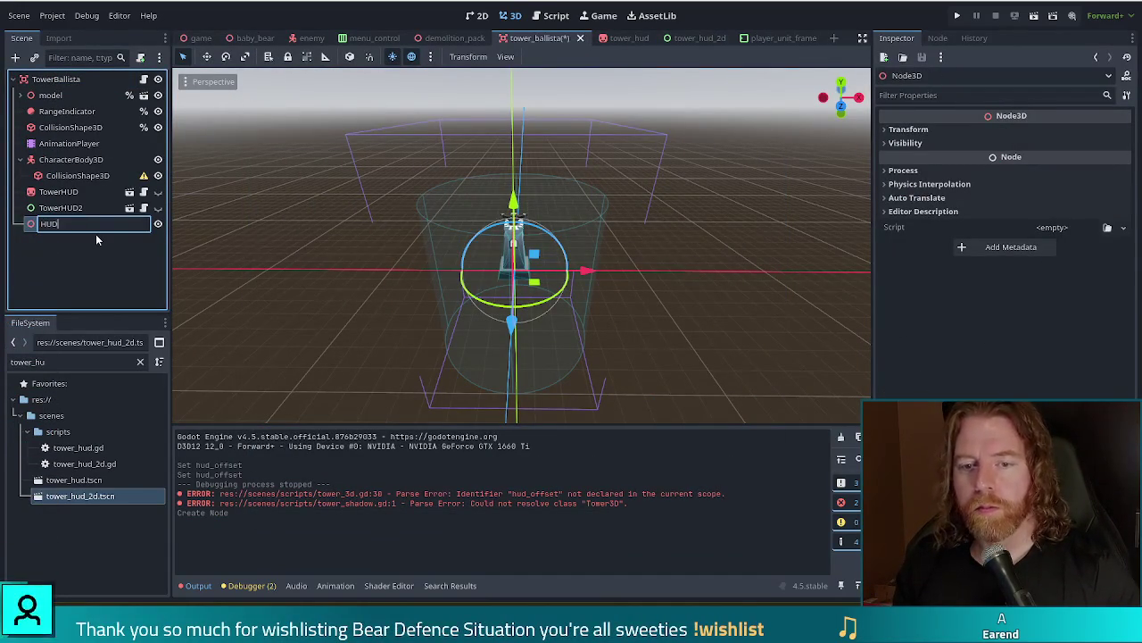
text(Placer)
key(Return)
Raise HUDPlacer above the ballista and save the tower scene
drag(507, 219, 511, 142)
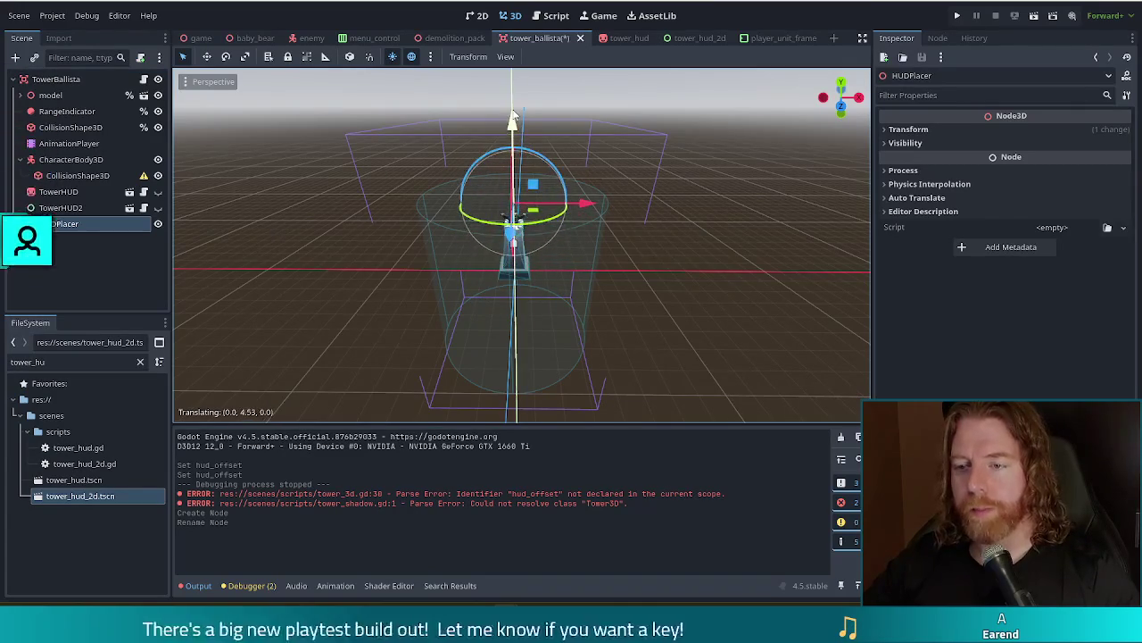
key(ctrl+s)
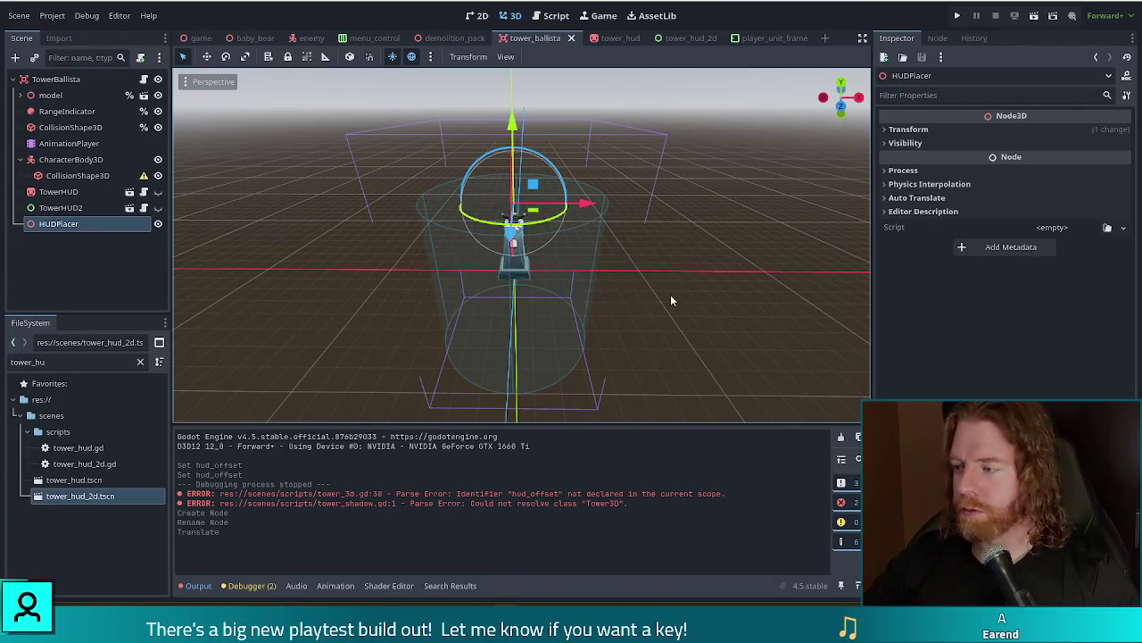
mouse_move(743, 287)
mouse_down()
mouse_move(579, 243)
mouse_move(775, 252)
mouse_move(736, 250)
mouse_move(742, 268)
mouse_move(730, 277)
mouse_up()
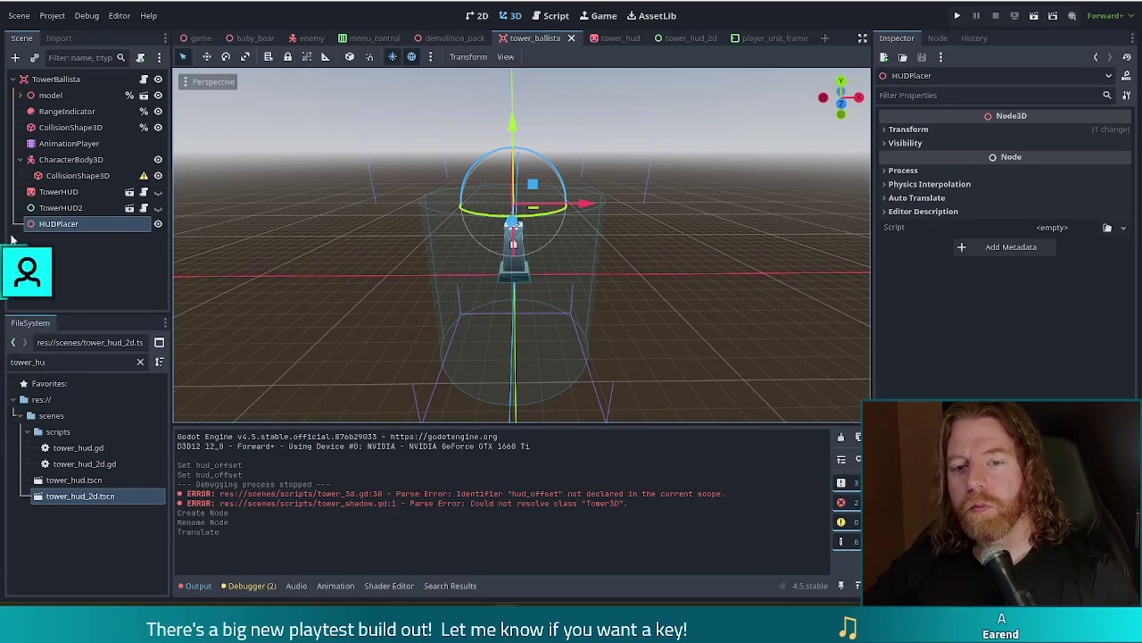
Assign HUDPlacer to TowerBallista's Hud Placer property, save, and return to tower_3d.gd
click(62, 78)
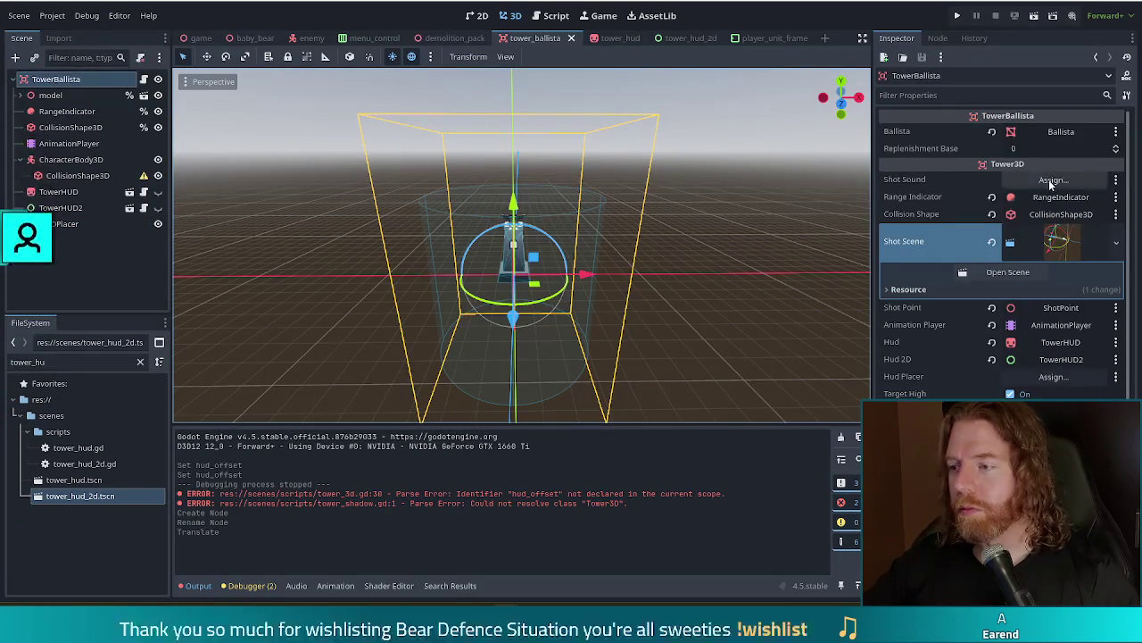
click(1028, 379)
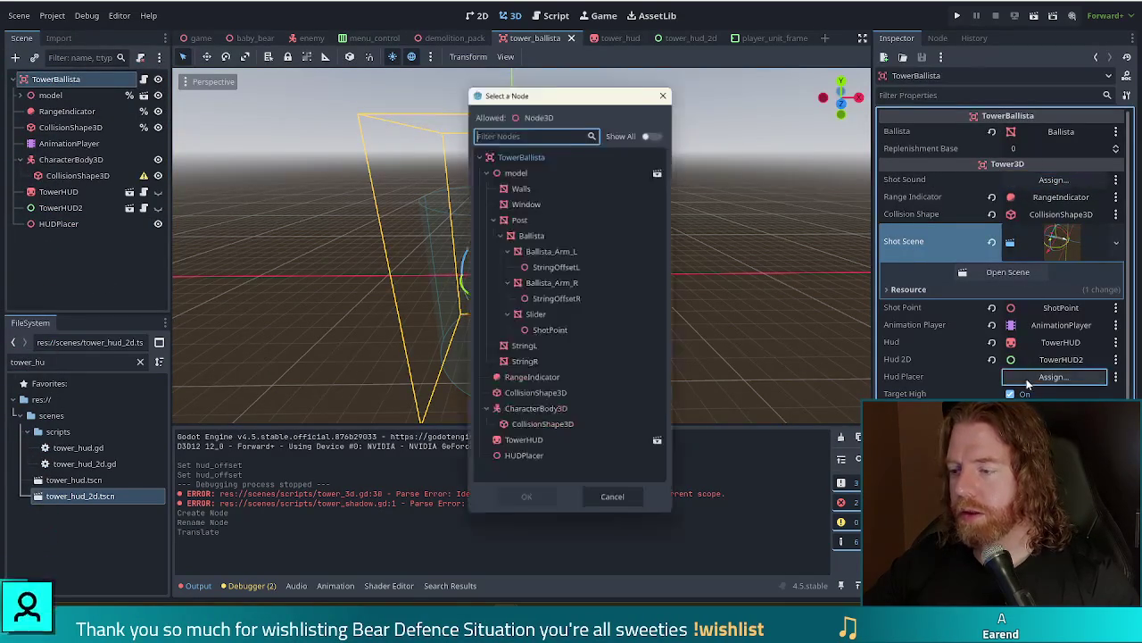
click(524, 452)
double_click(524, 452)
key(ctrl+s)
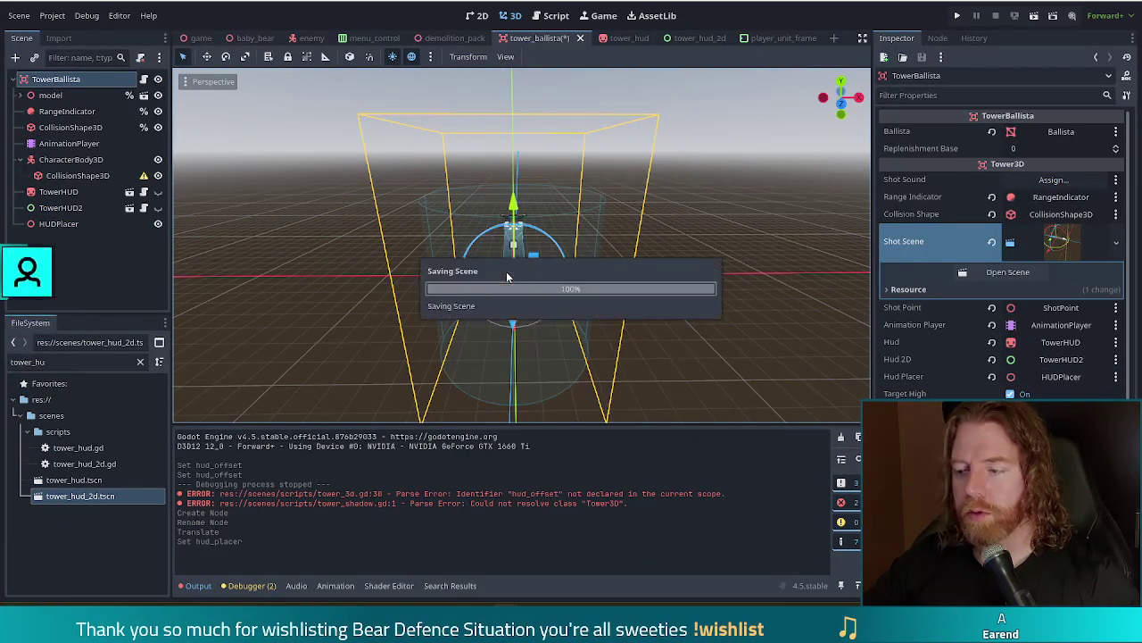
key(ctrl+F3)
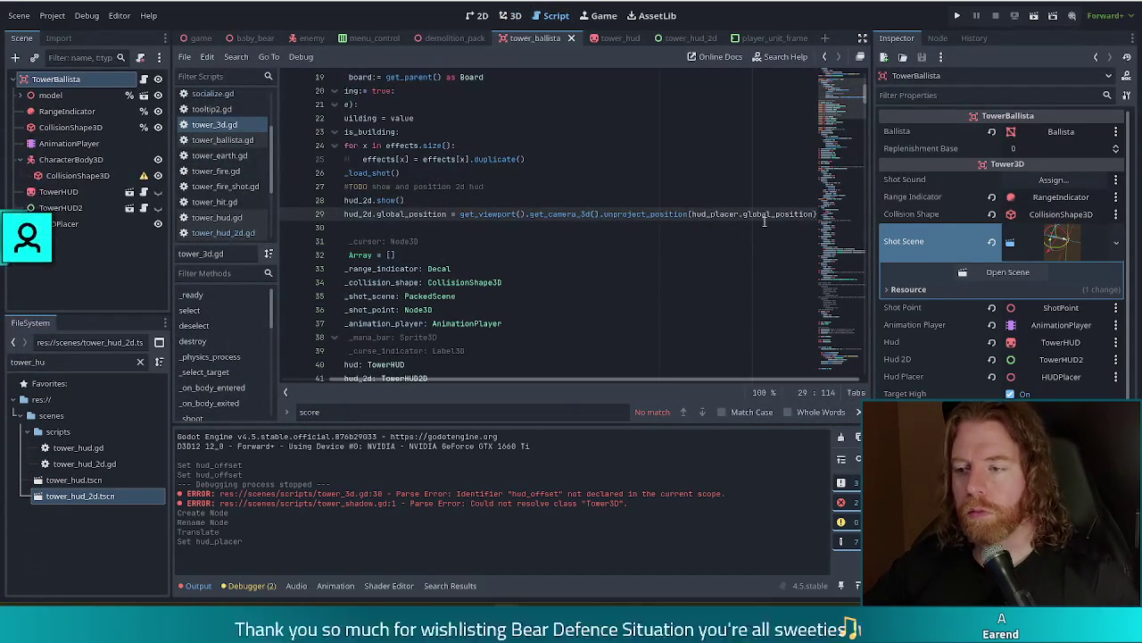
Add 'hud_2d.global_position.x -= hud_2d.size.x / 2' in the setter and save tower_3d.gd
click(441, 230)
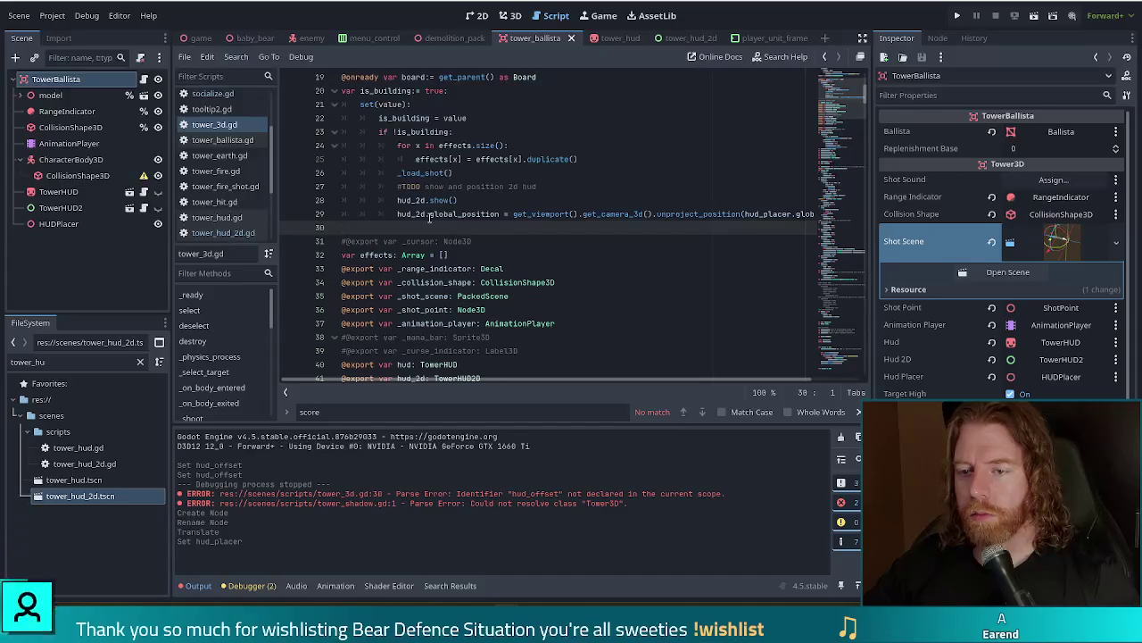
text(h)
key(Tab)
key(Tab)
text(hud)
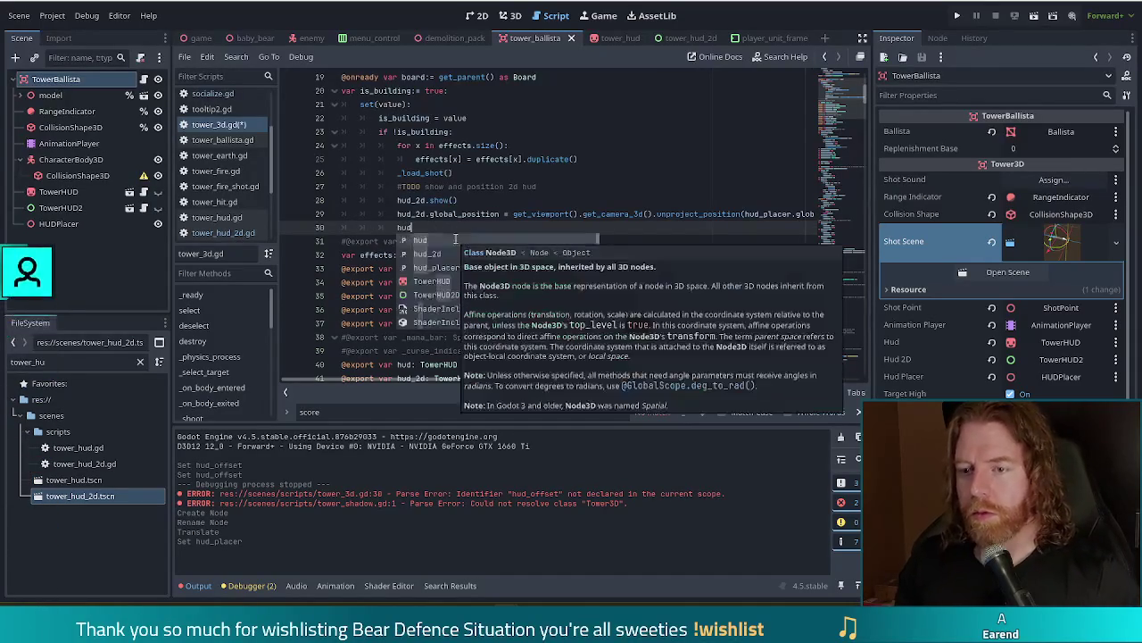
text(_2d.glo)
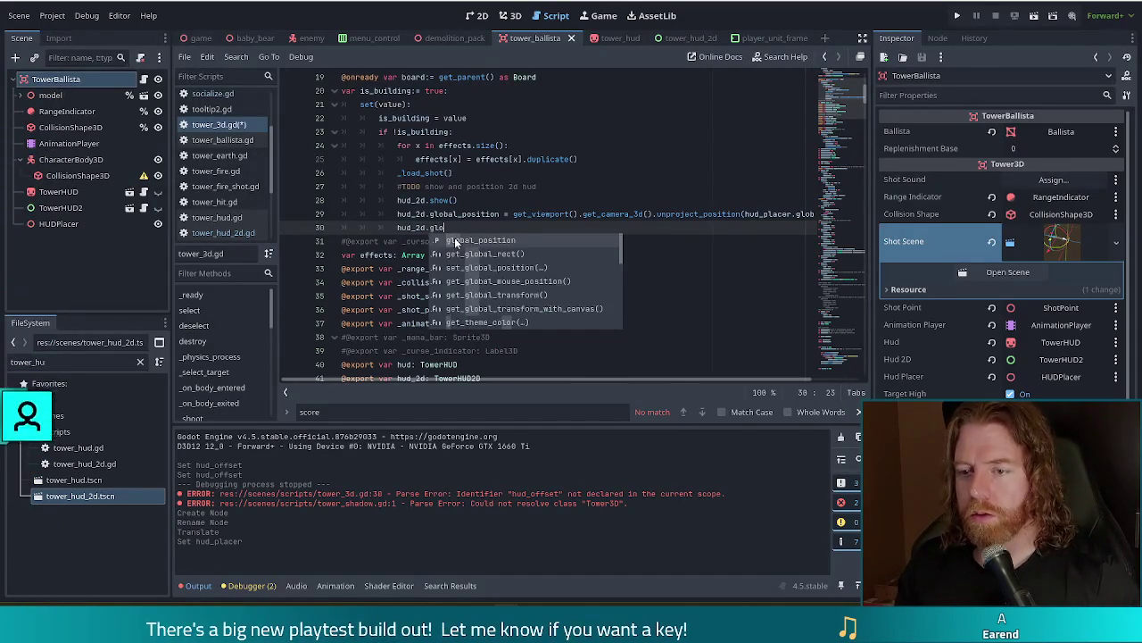
key(Return)
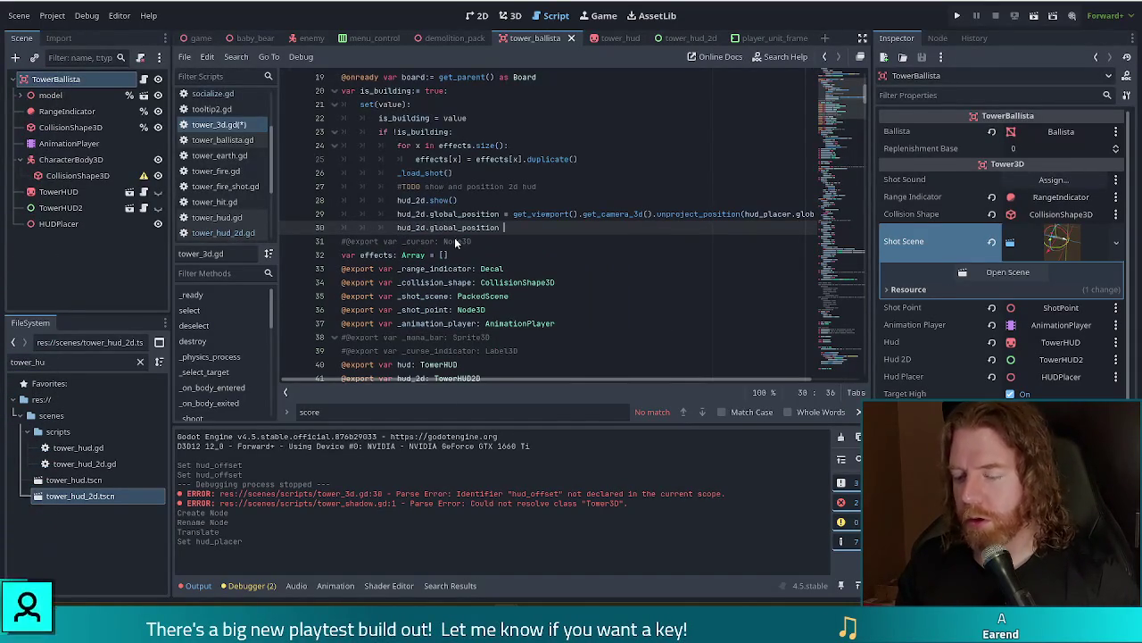
text(.x)
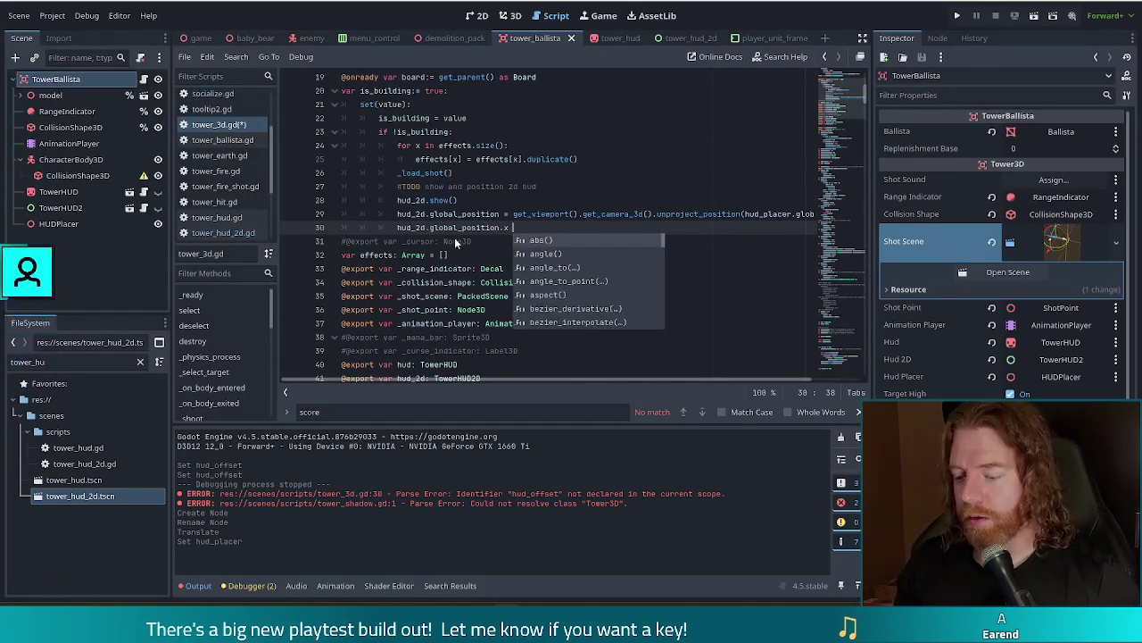
text( -= 25)
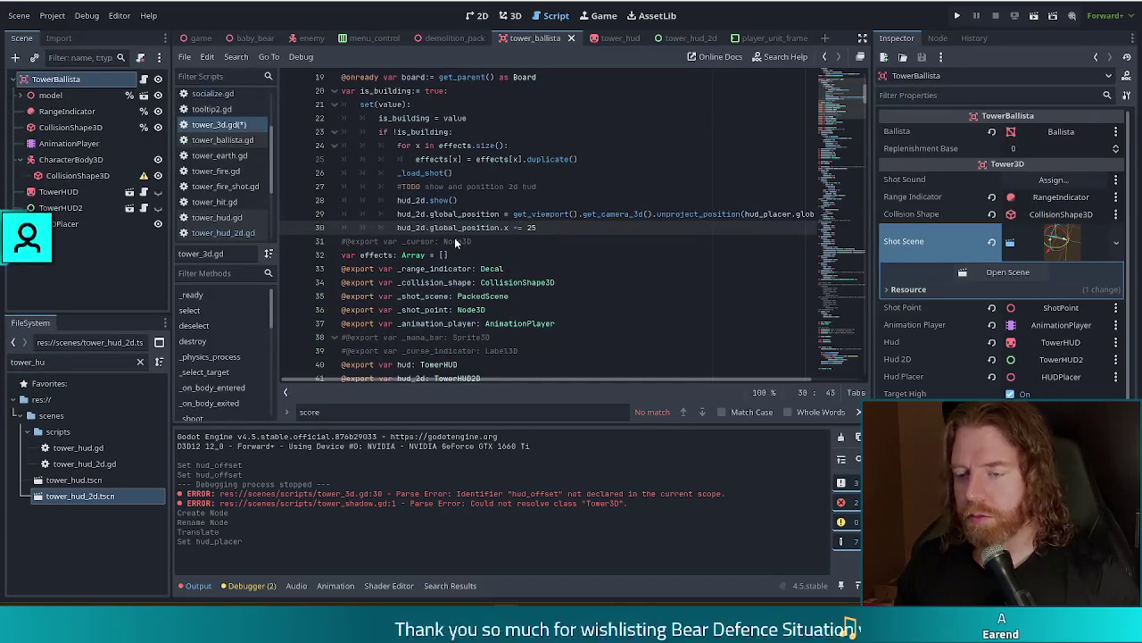
key(BackSpace)
key(BackSpace)
text(hud)
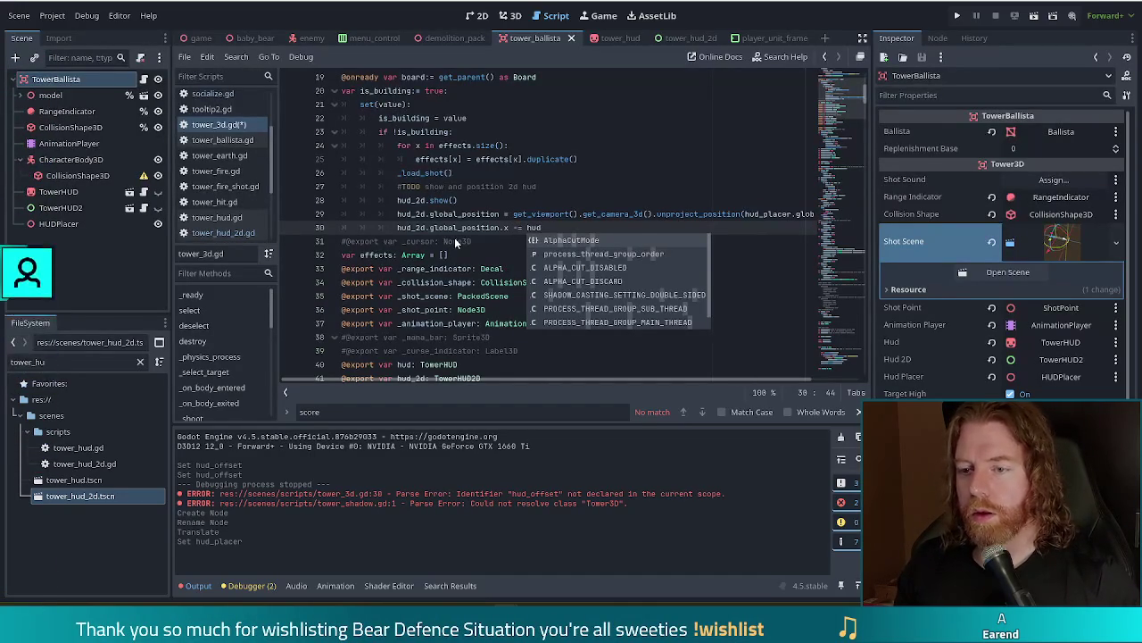
text(_2d.size.x / 2)
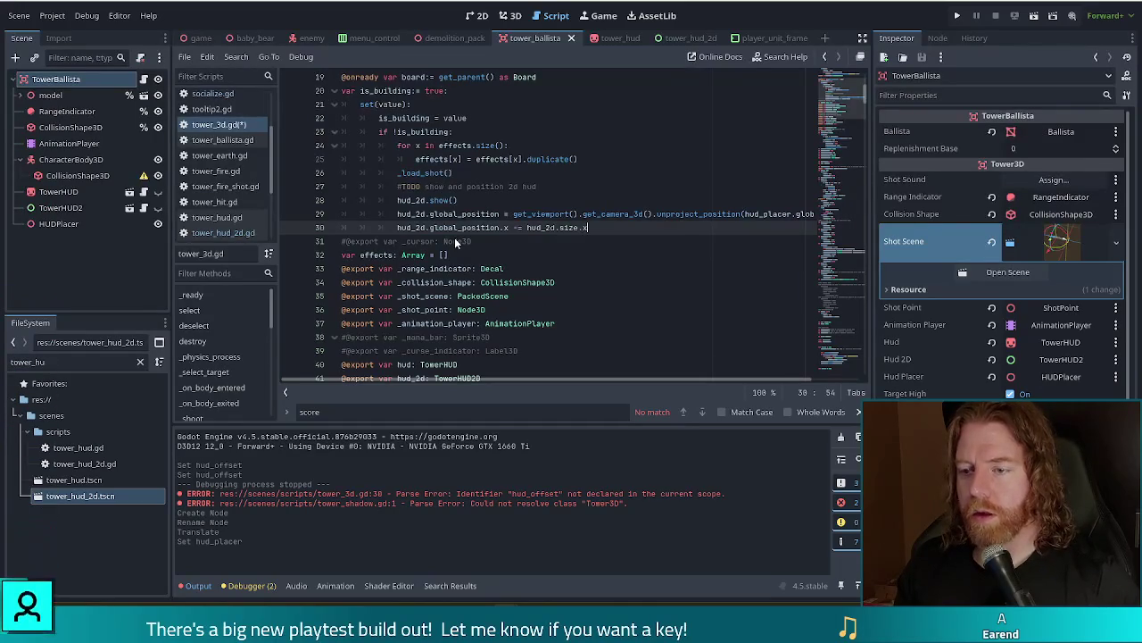
key(ctrl+s)
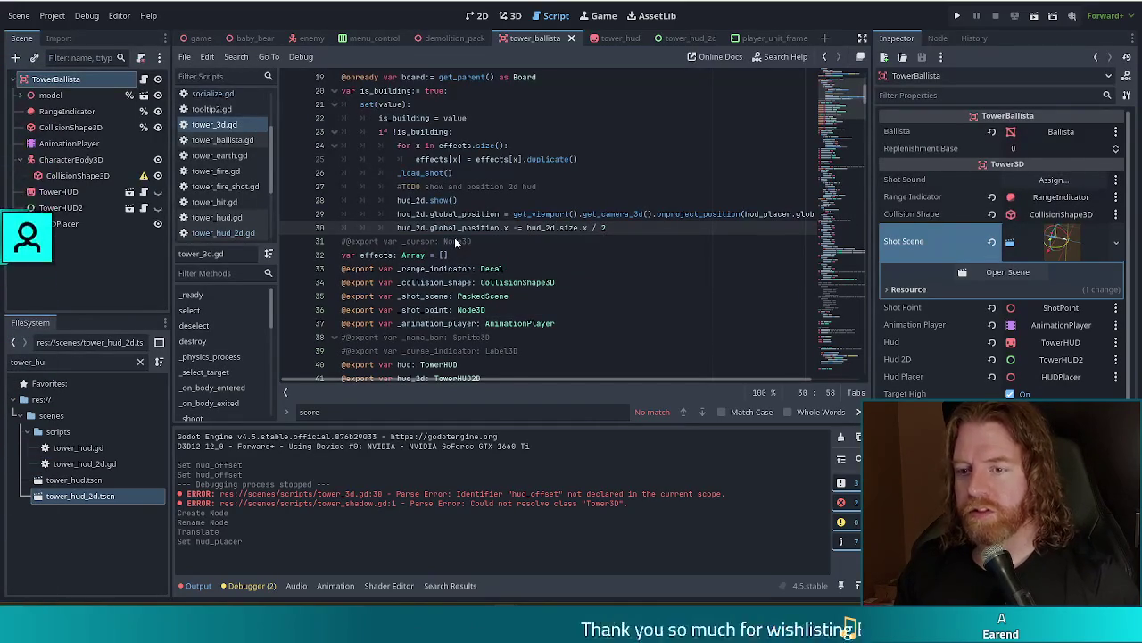
key(Return)
key(BackSpace)
key(BackSpace)
key(BackSpace)
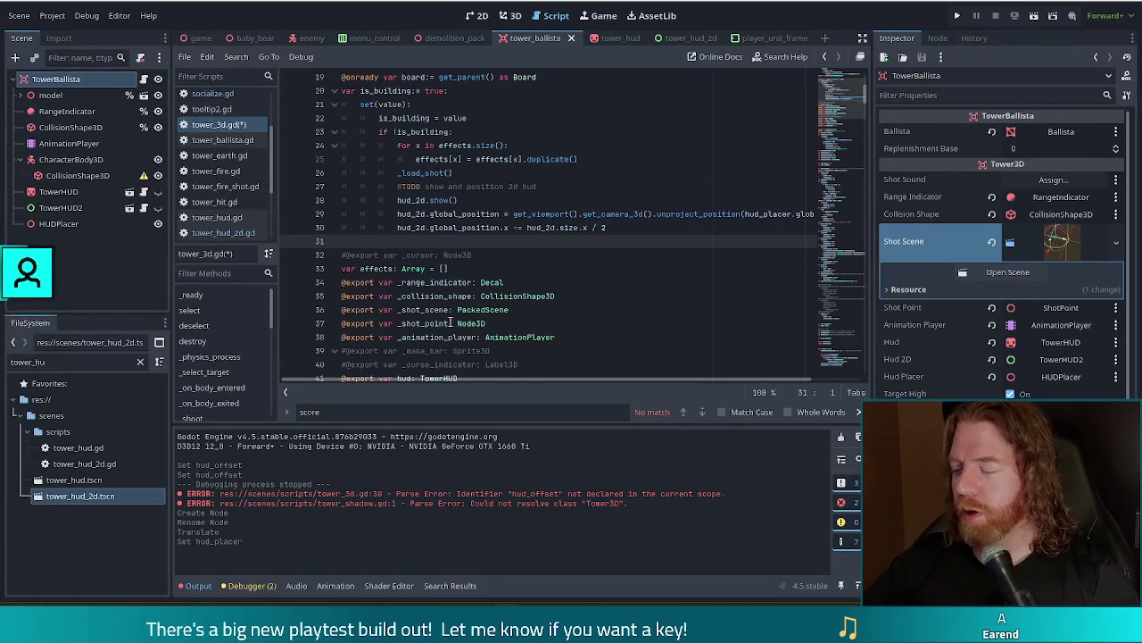
mouse_move(459, 309)
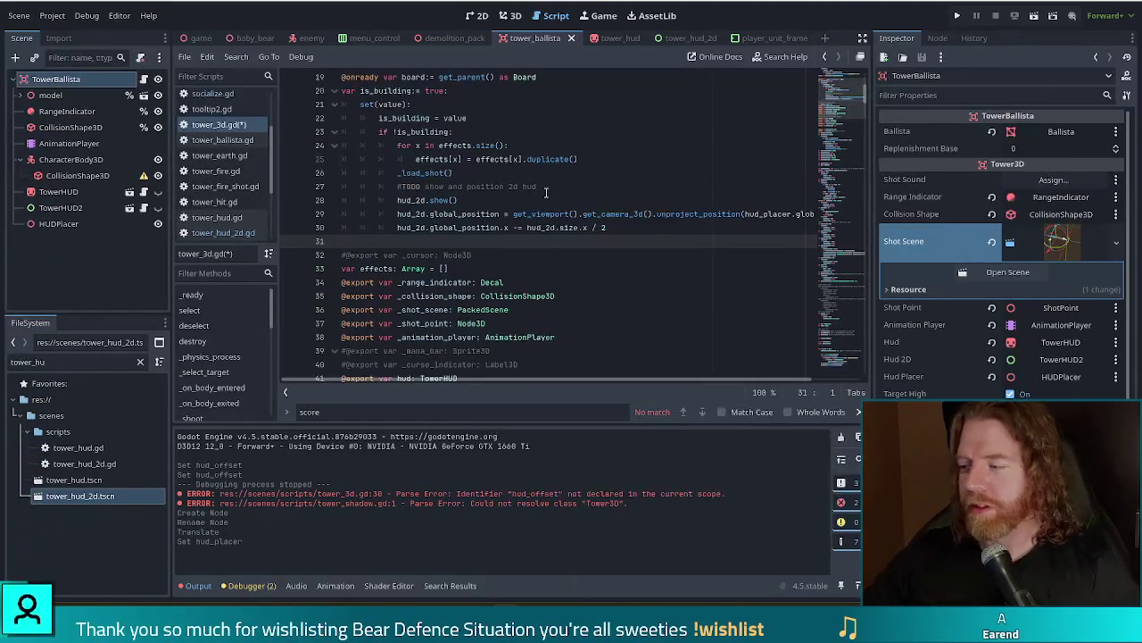
Save tower_3d.gd and run the project with F5 to test the HUD
click(639, 229)
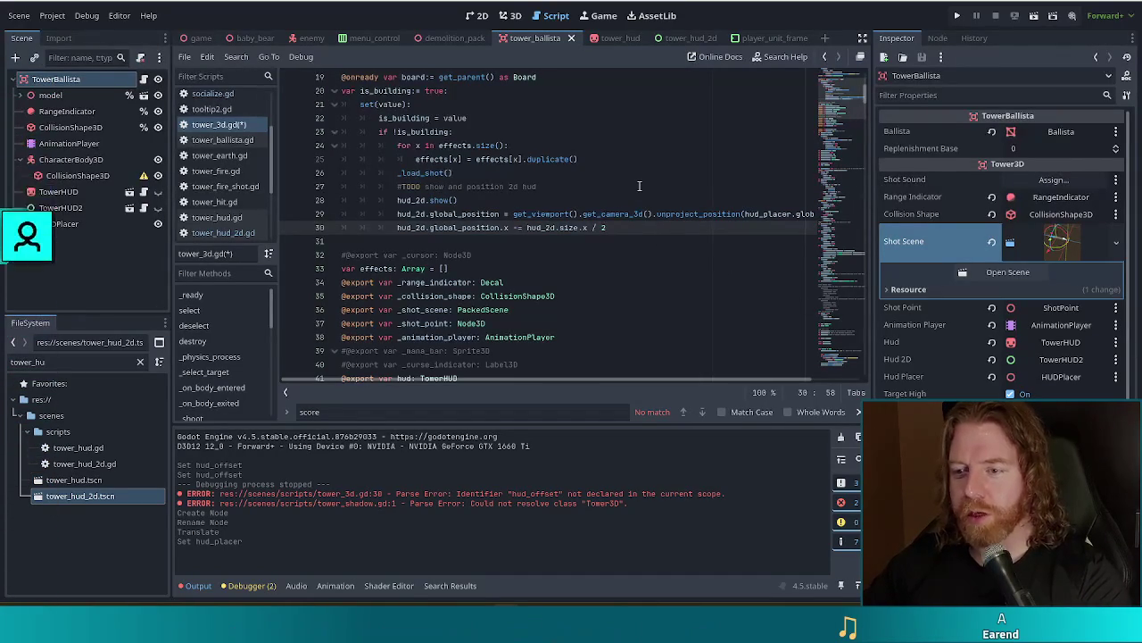
key(ctrl+s)
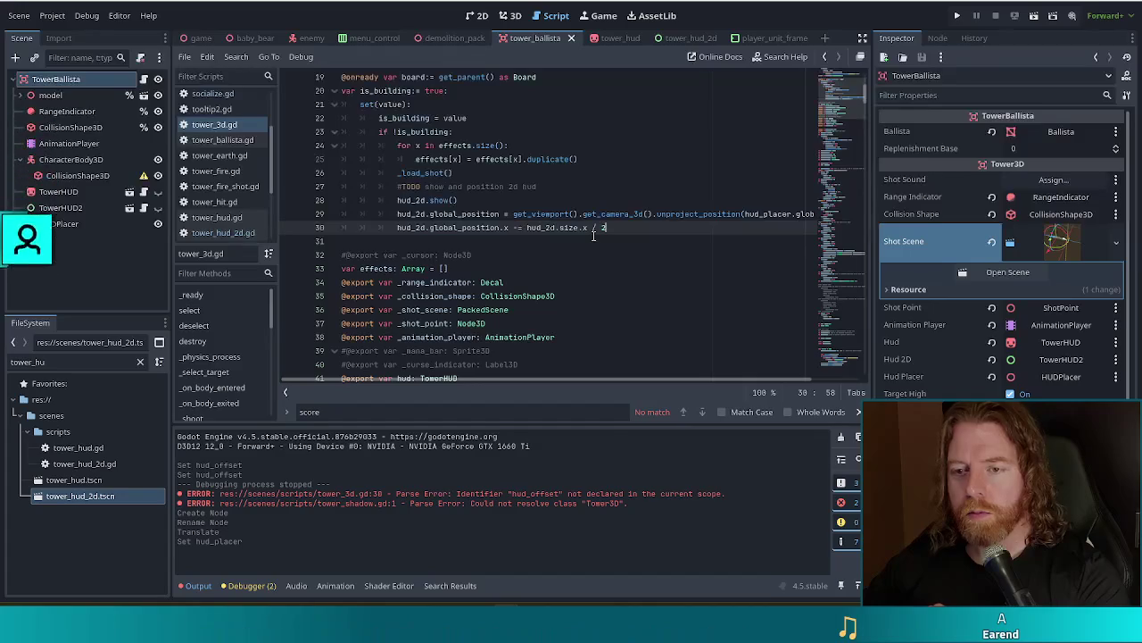
right_click(593, 236)
key(Escape)
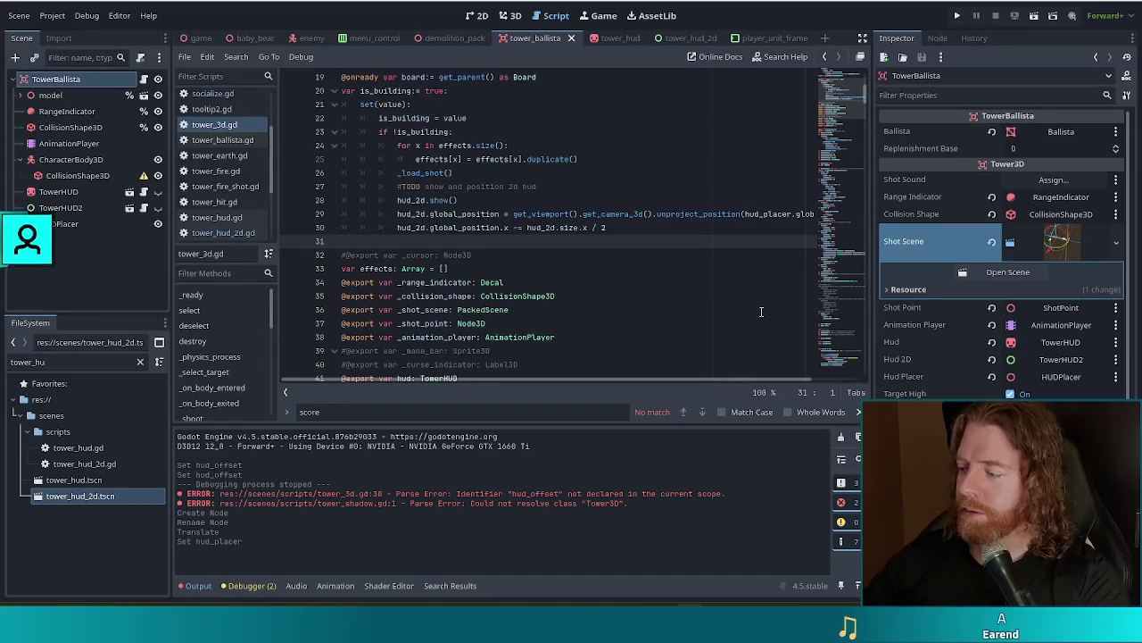
click(636, 228)
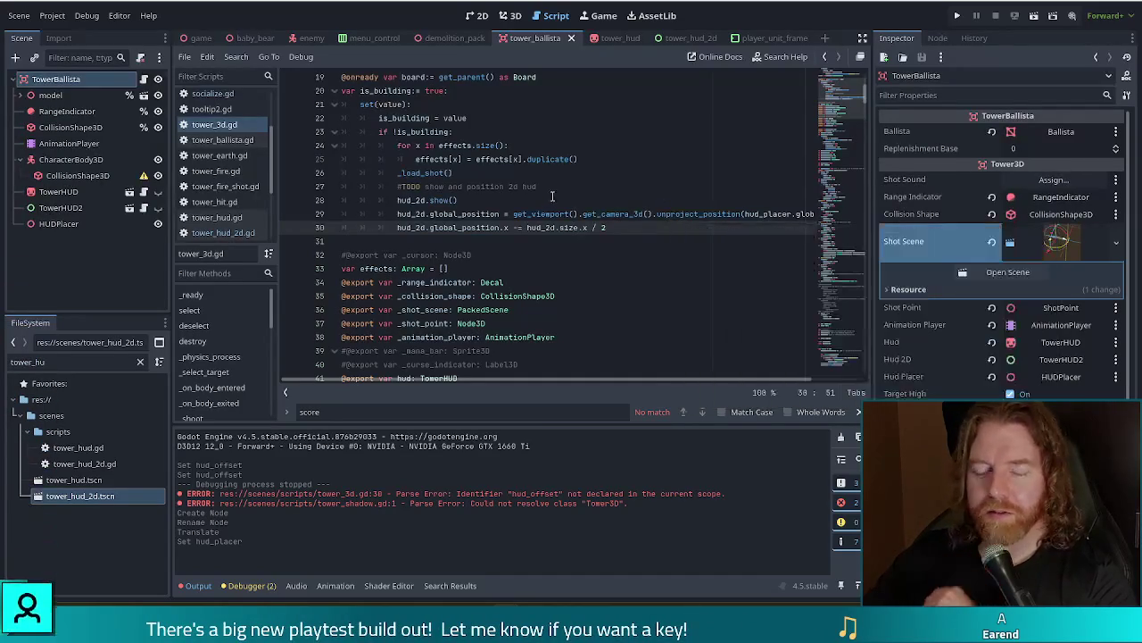
key(F5)
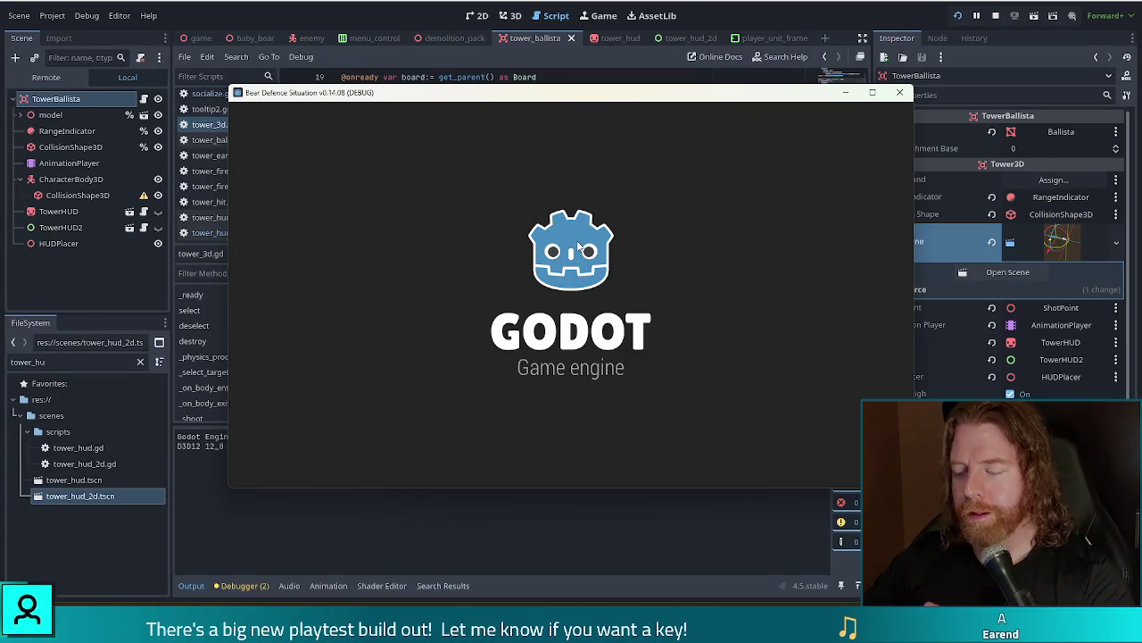
Start a new game and build two Ballistas, one inside the path loop, one near the top
click(375, 303)
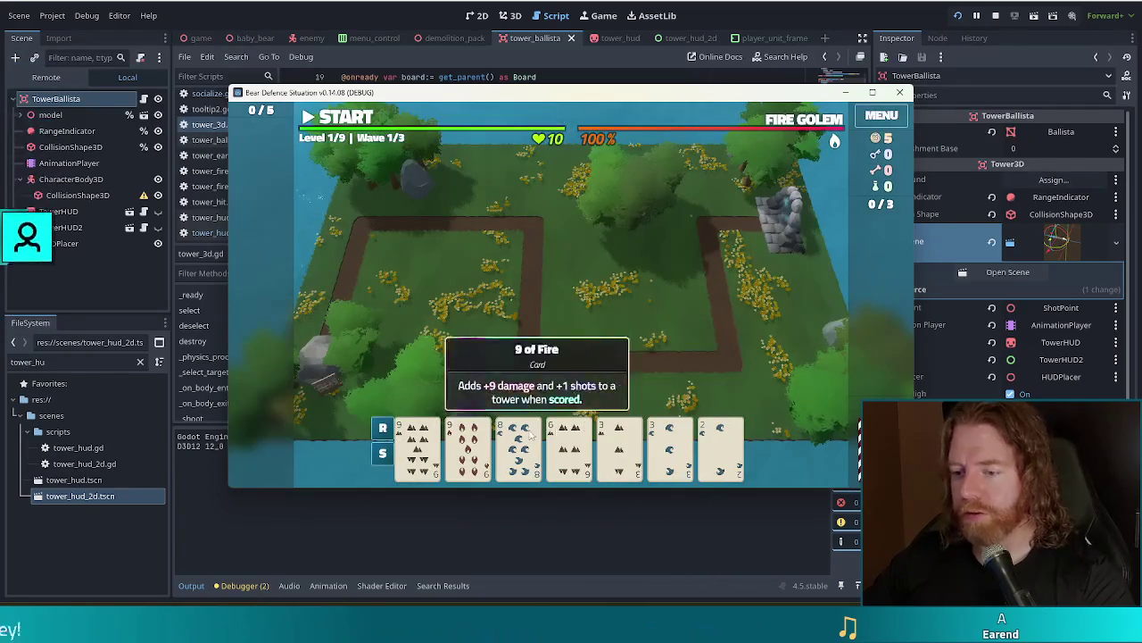
click(523, 384)
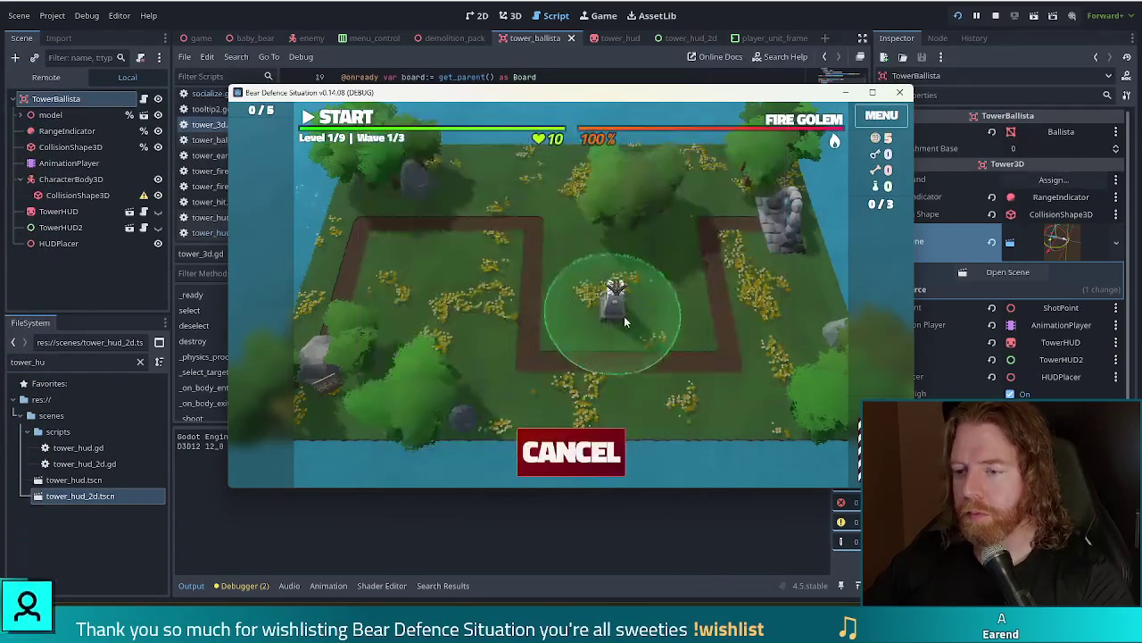
click(658, 315)
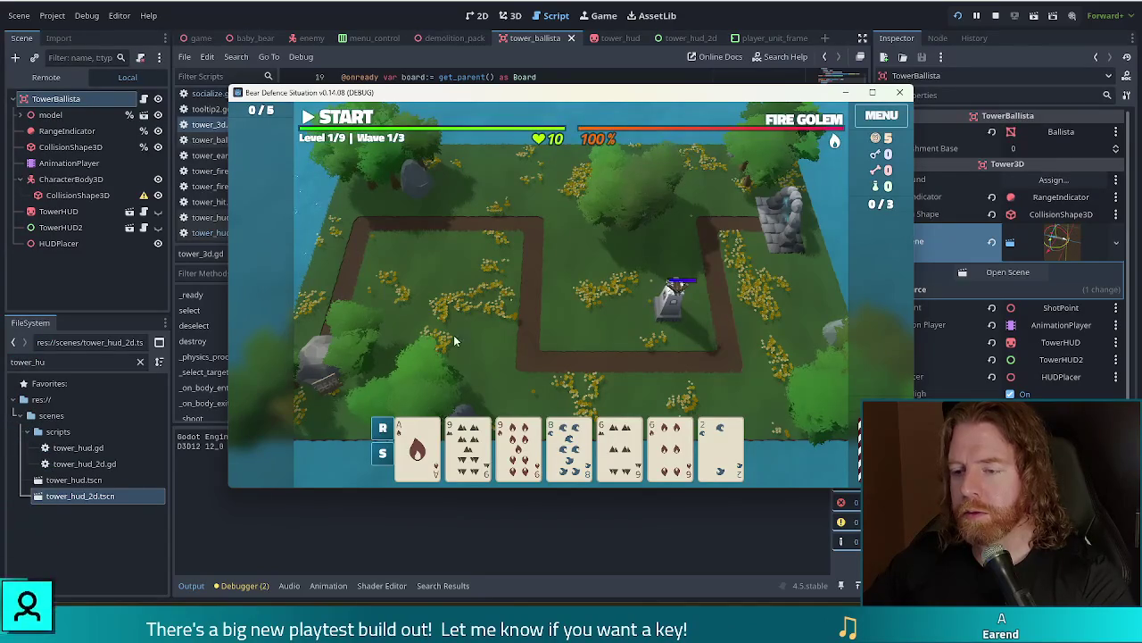
click(674, 304)
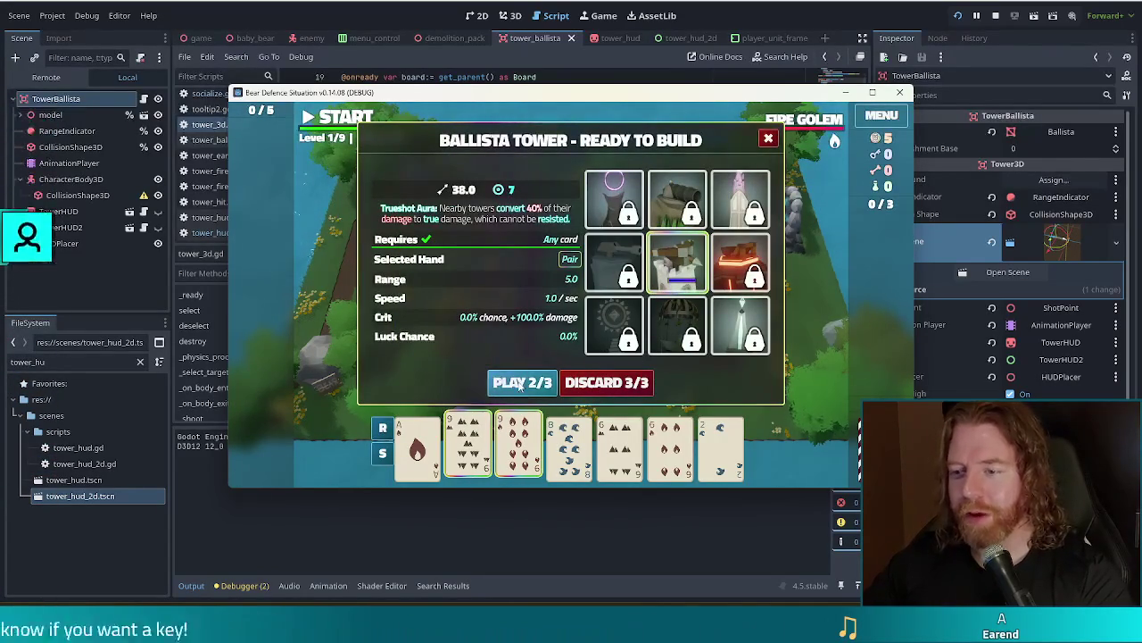
click(518, 382)
click(522, 205)
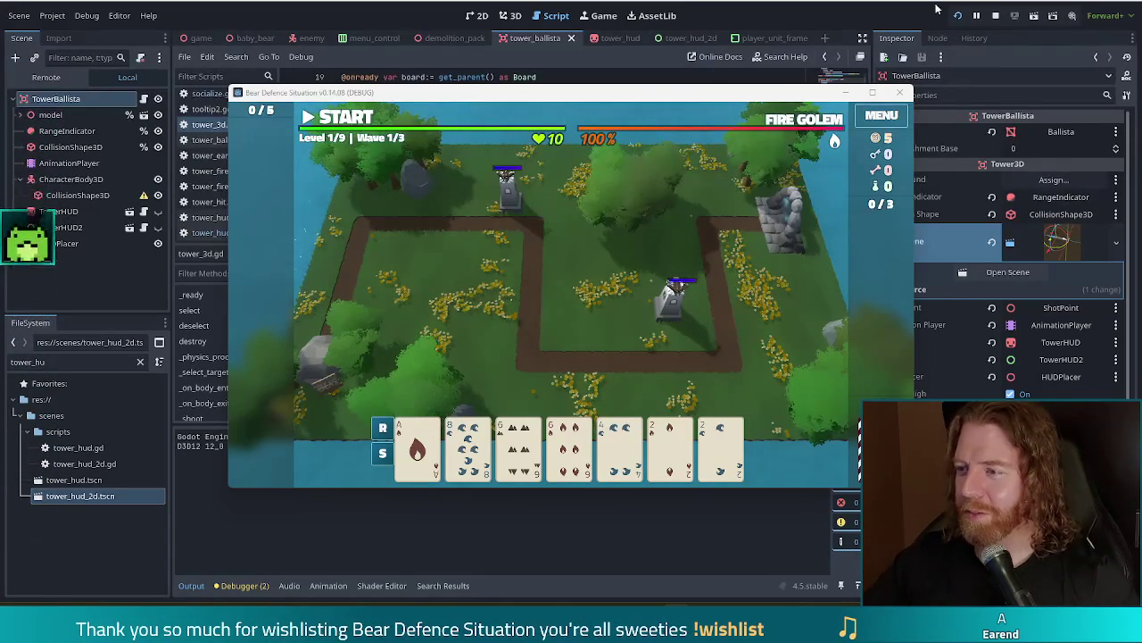
Stop the running game from the editor toolbar
click(996, 15)
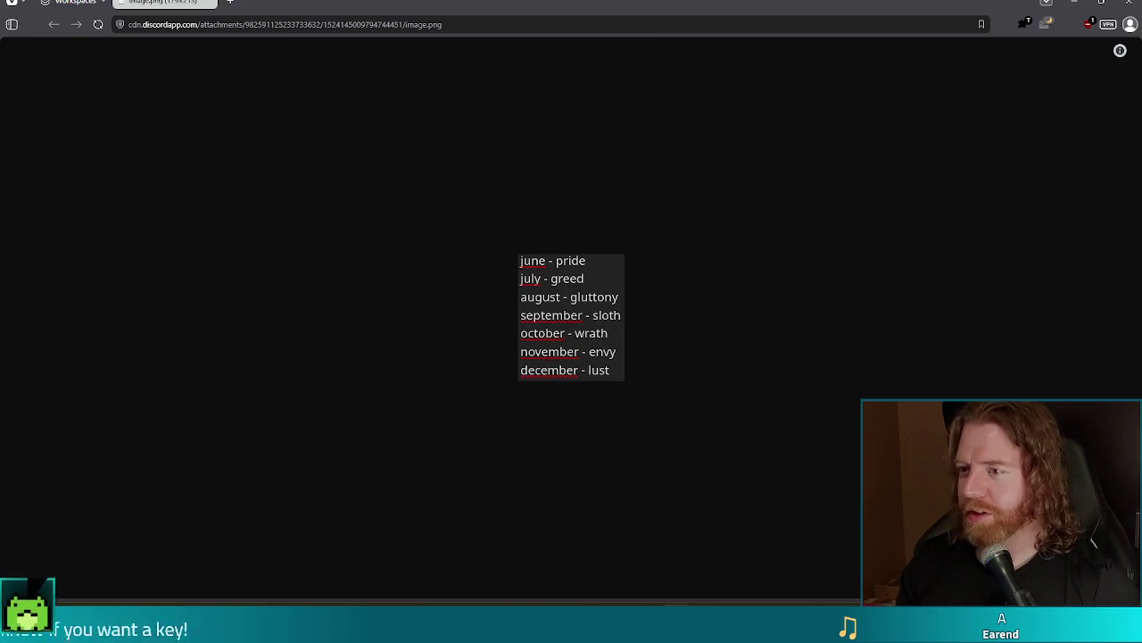
click(1127, 3)
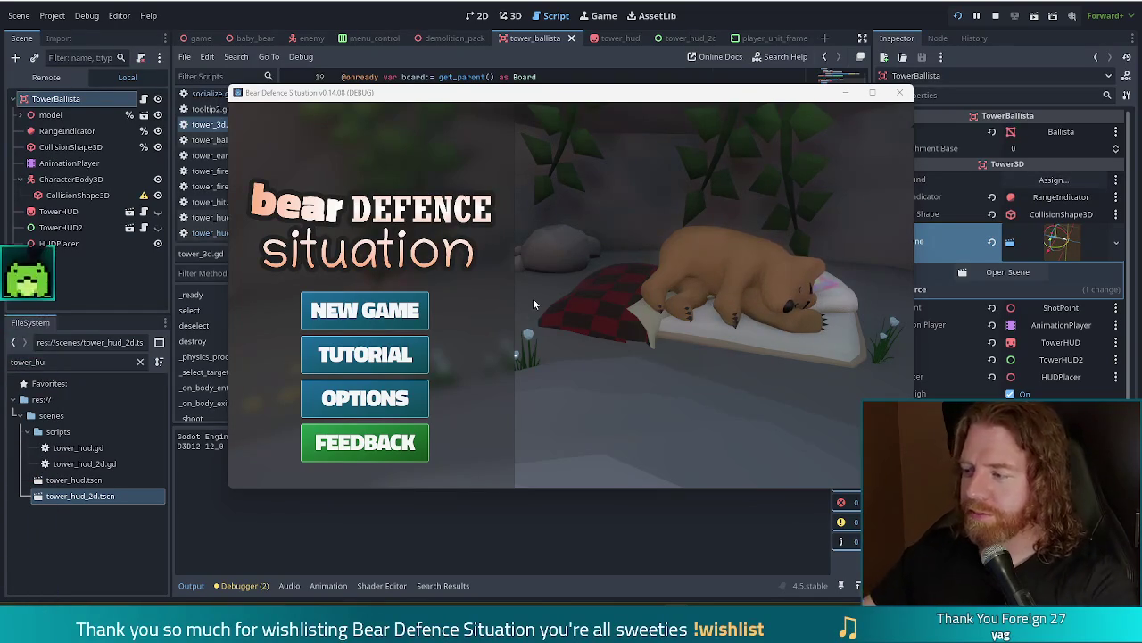
Move the game window, start a new game, and buy the Key for 5 gold
drag(634, 97, 596, 80)
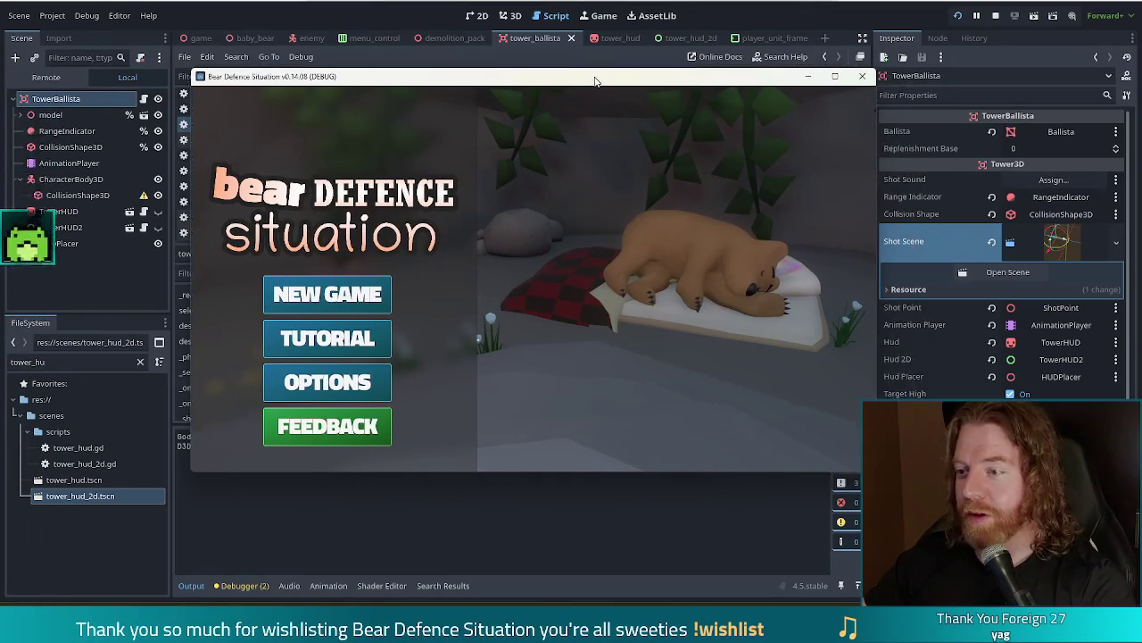
click(332, 291)
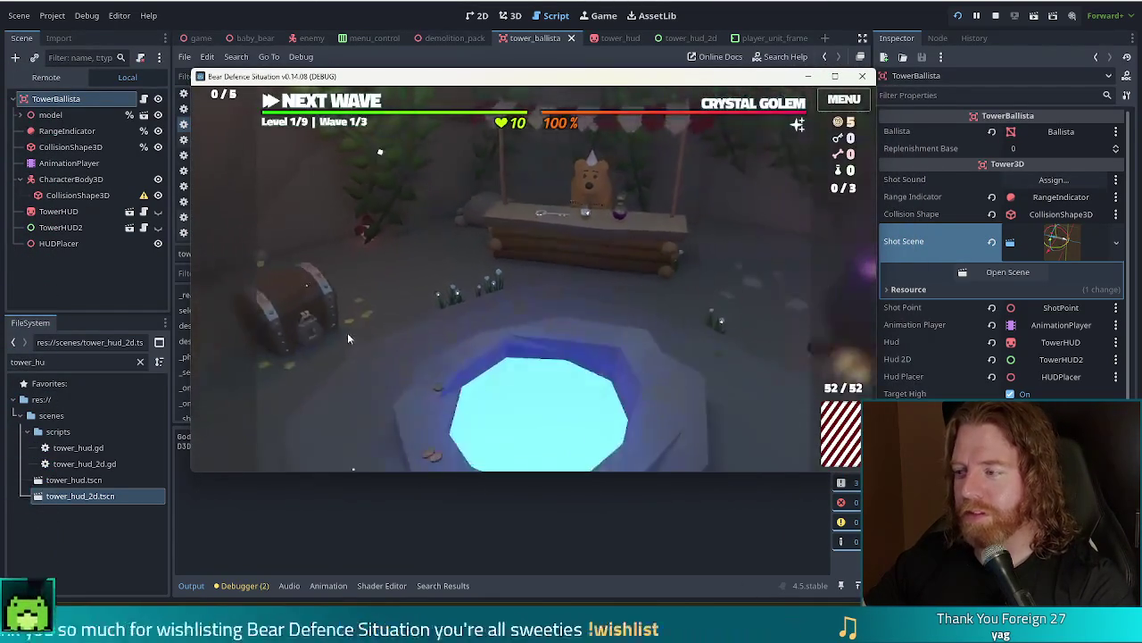
click(584, 220)
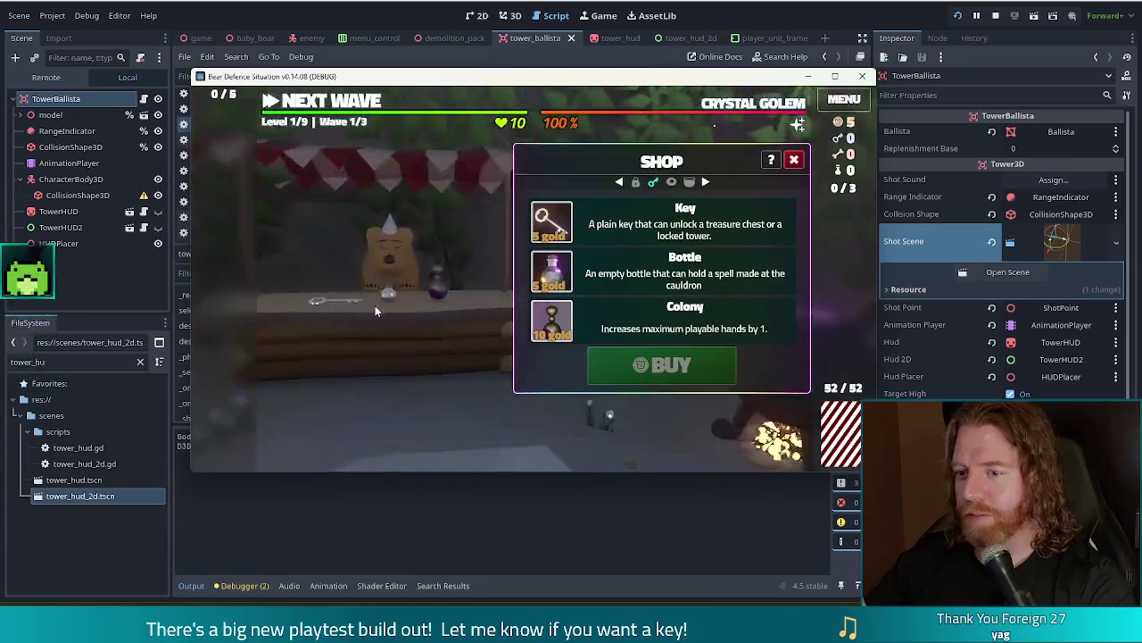
click(389, 268)
mouse_move(564, 281)
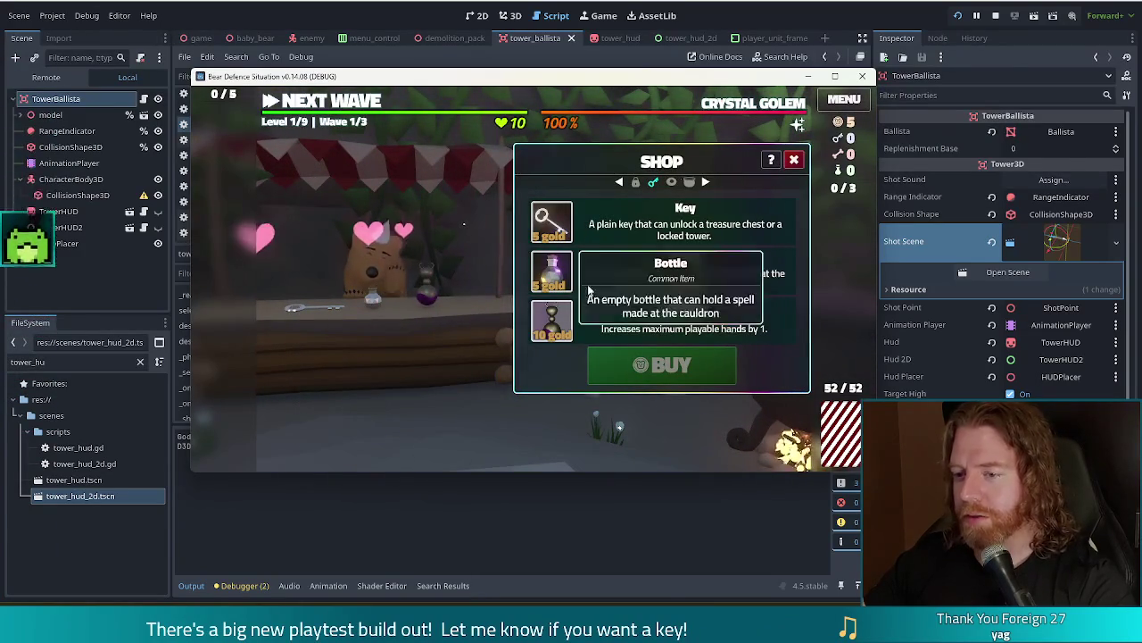
click(609, 229)
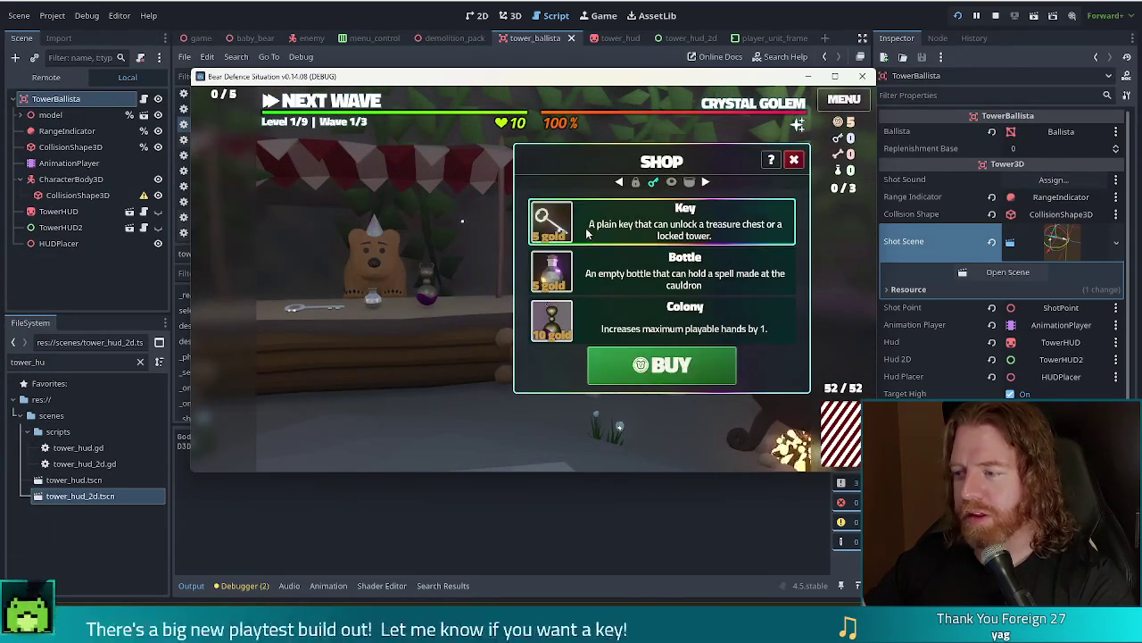
click(662, 365)
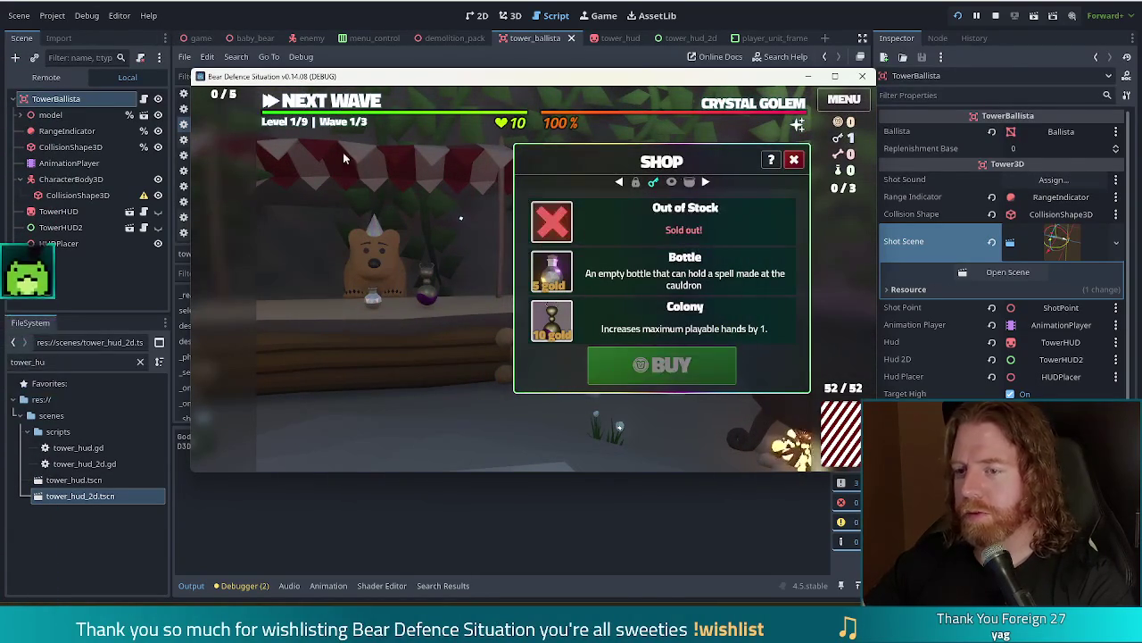
key(Escape)
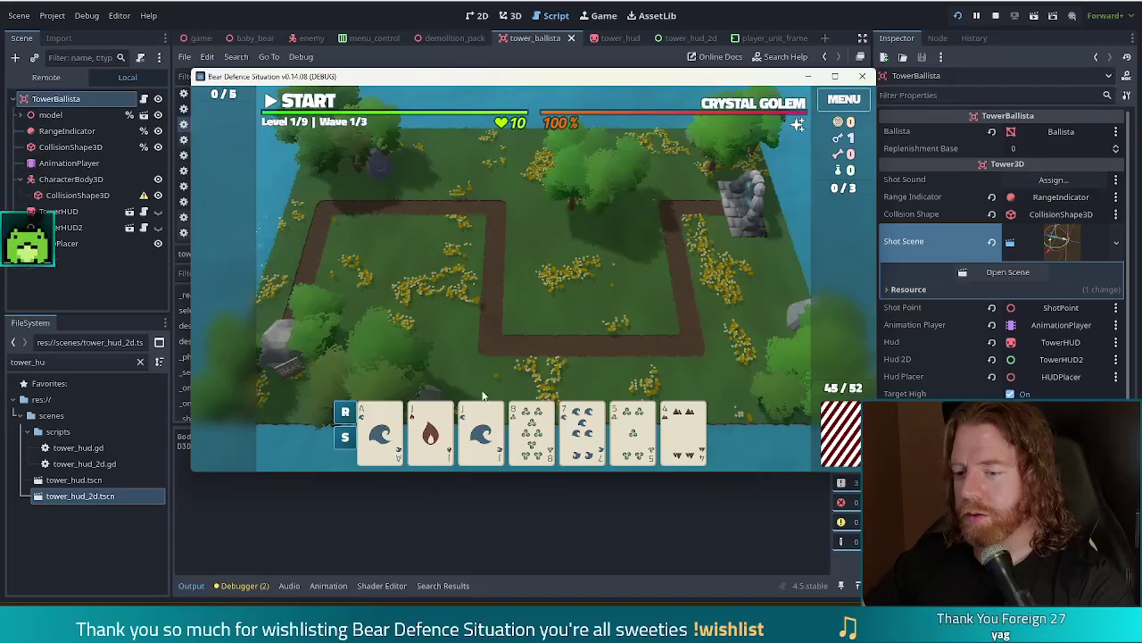
Discard the 8, 7, 6 and 3 of Wind and 2 of Fire to draw new cards
click(430, 432)
click(481, 433)
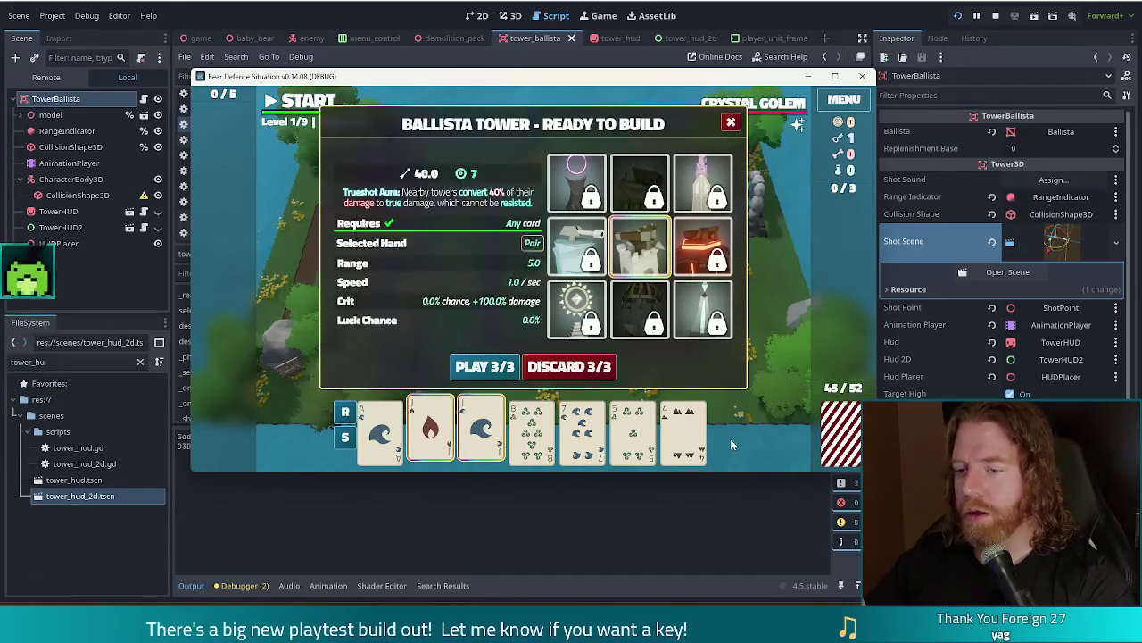
click(718, 321)
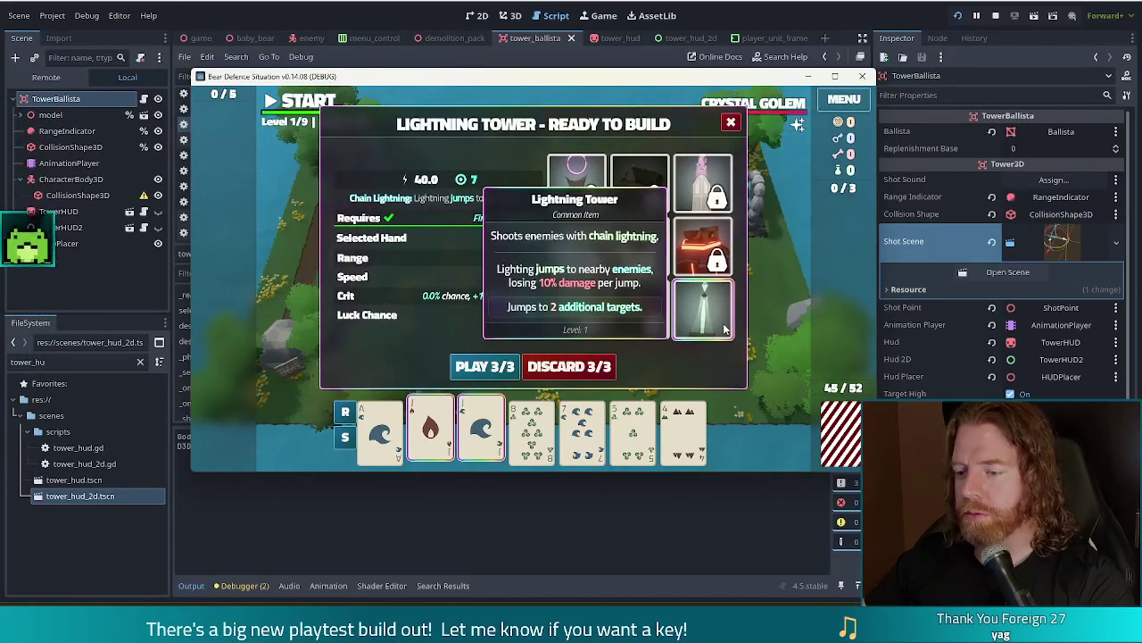
right_click(574, 437)
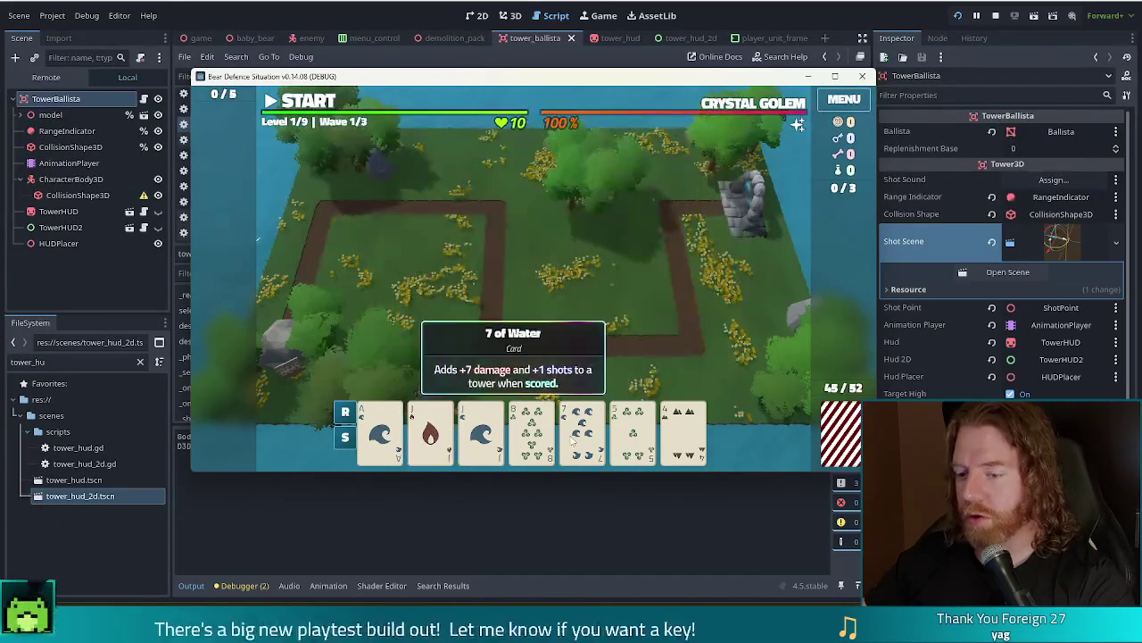
click(533, 433)
click(609, 373)
click(533, 433)
click(668, 432)
click(632, 432)
click(582, 432)
click(568, 366)
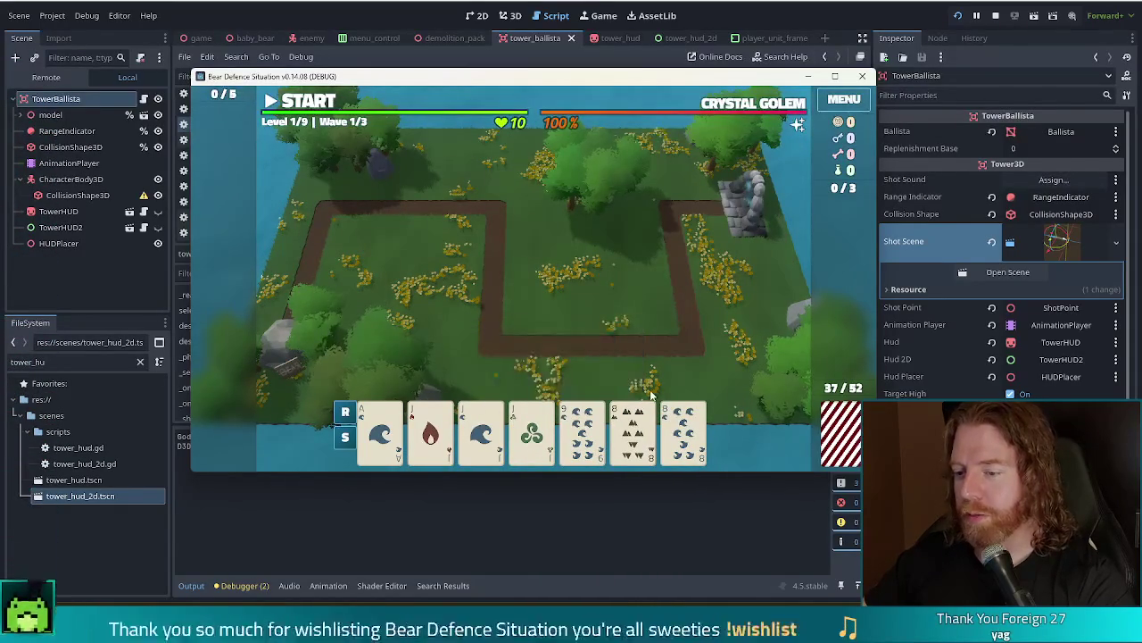
Play a Full House of three Jacks and two 8s and place the Lightning Tower
click(430, 433)
click(480, 433)
click(532, 433)
click(632, 433)
click(683, 429)
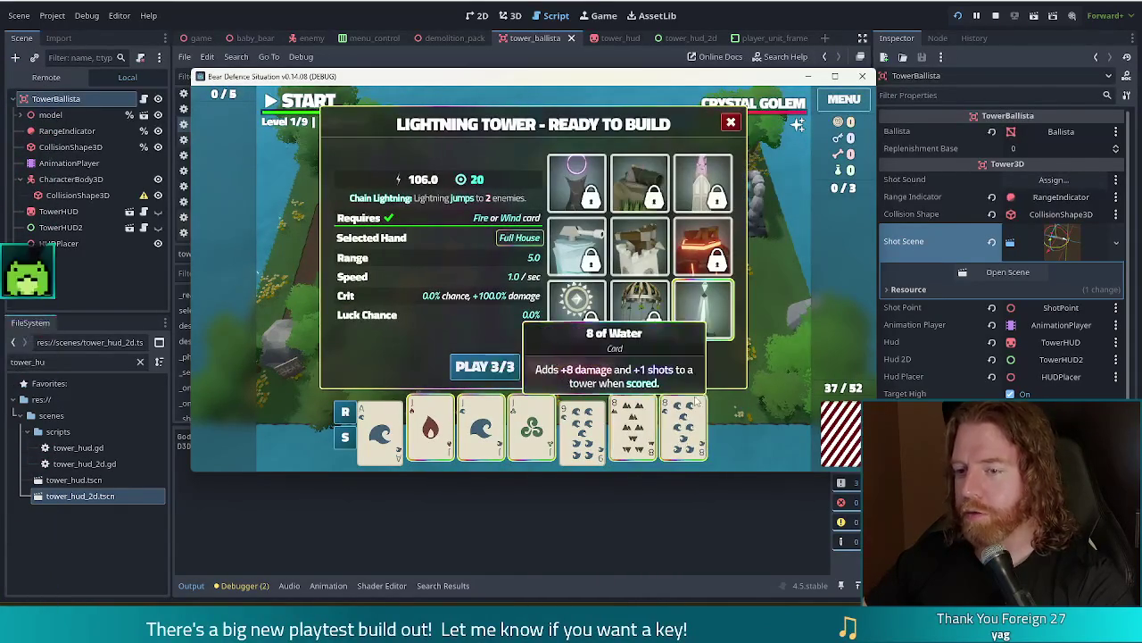
click(485, 366)
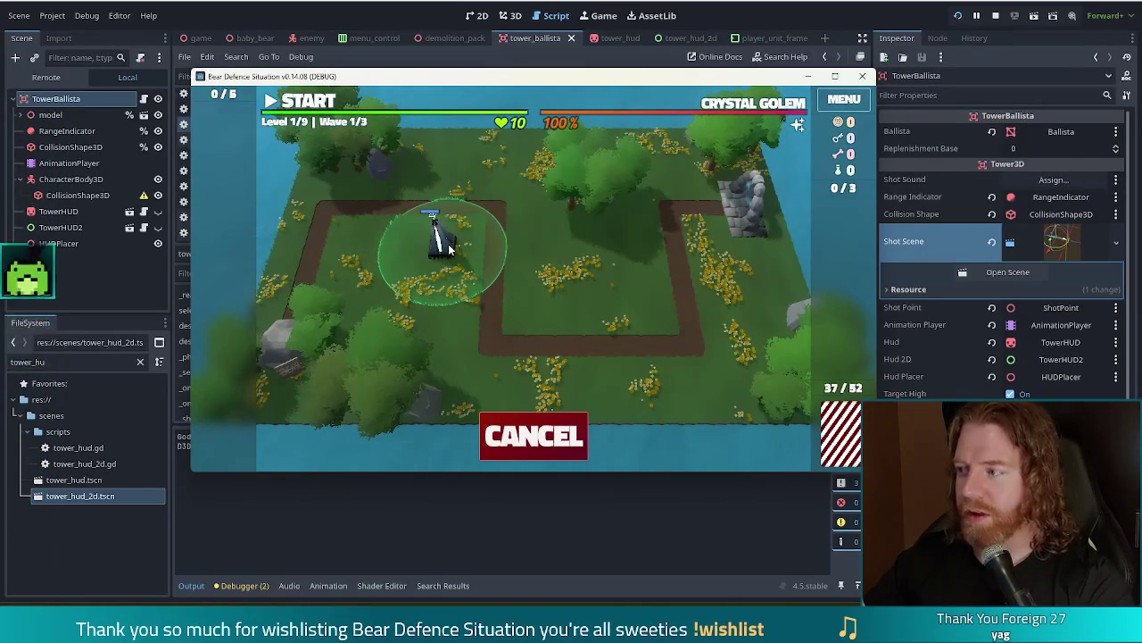
click(449, 249)
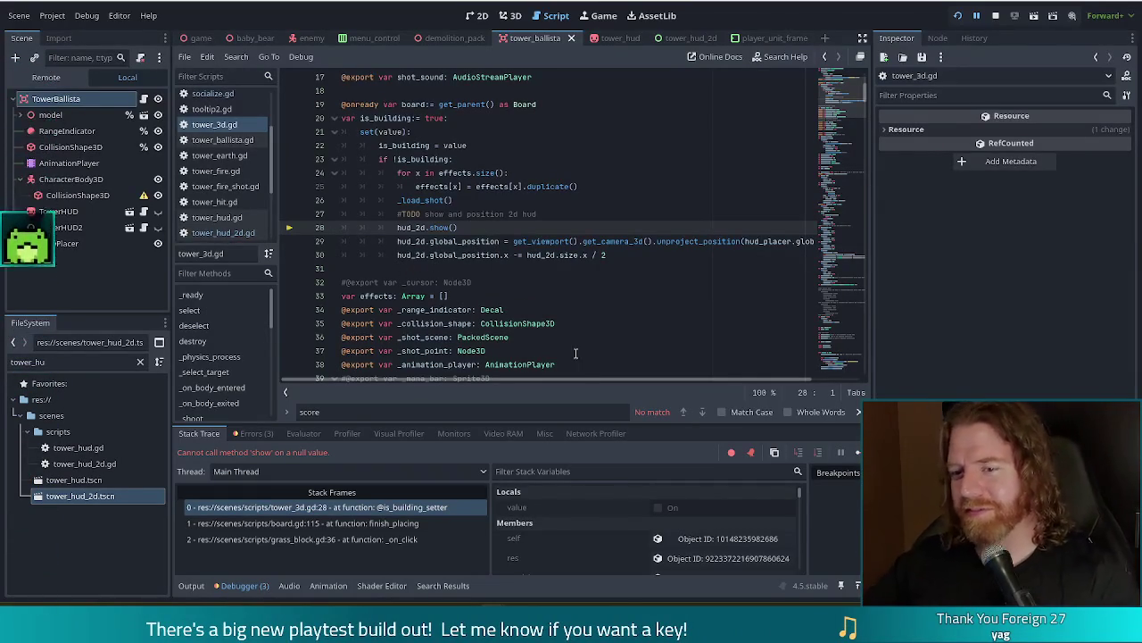
Resume the game past the error with F12 and start the first wave
key(F12)
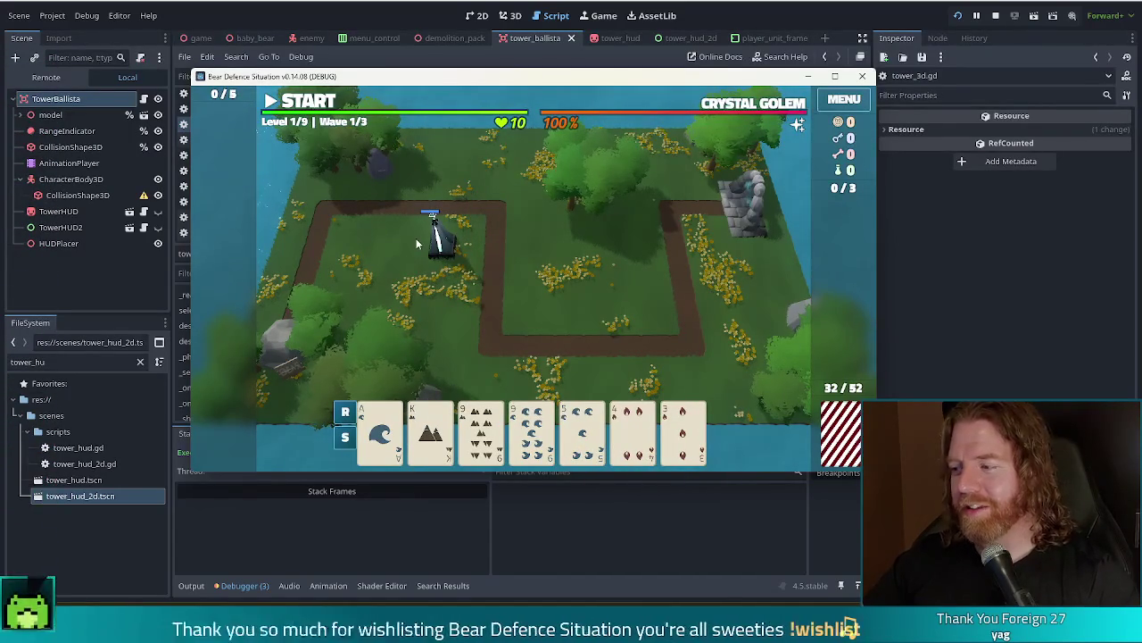
click(301, 103)
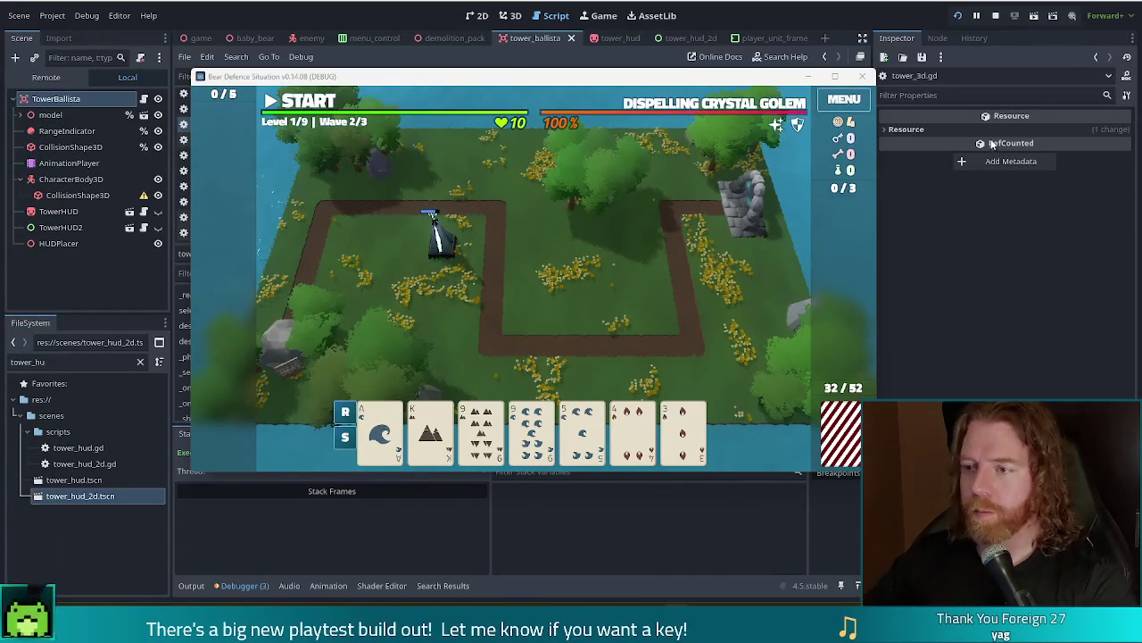
Focus the game window, then stop it with the editor's Stop button
click(446, 77)
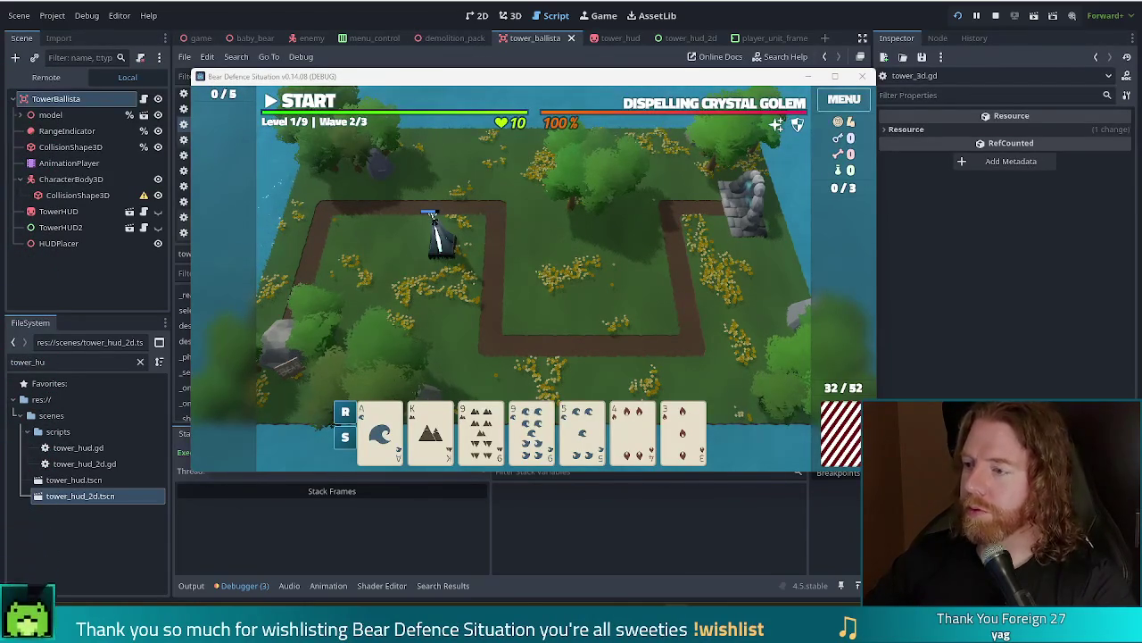
click(995, 18)
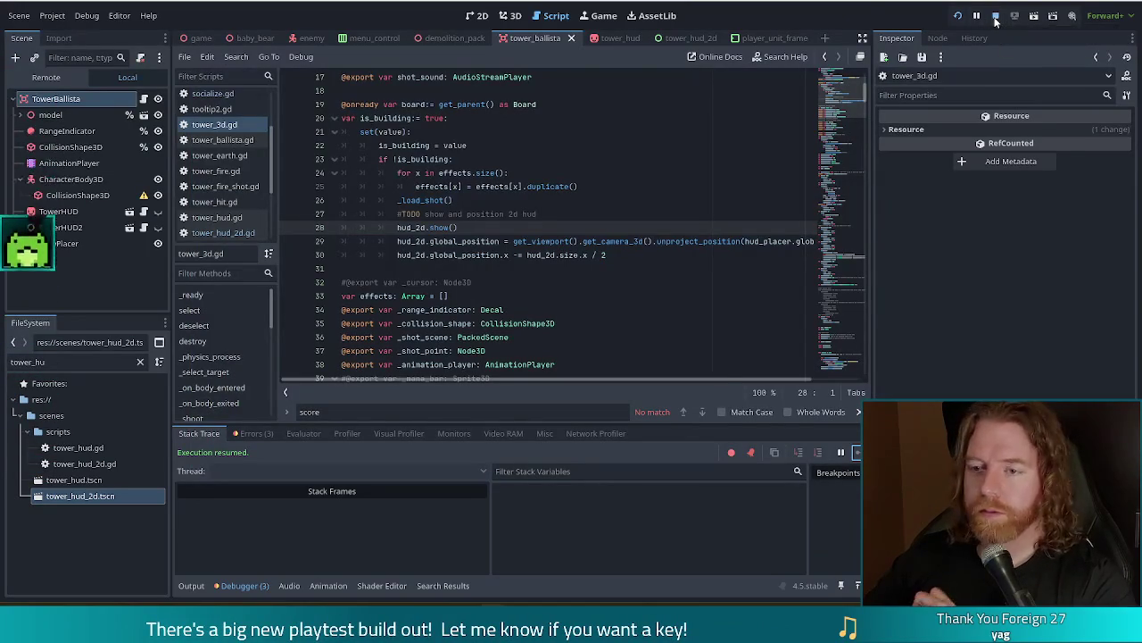
Move through the TODO on line 27 to the end of line 30 in tower_3d.gd, then rerun the project
click(591, 218)
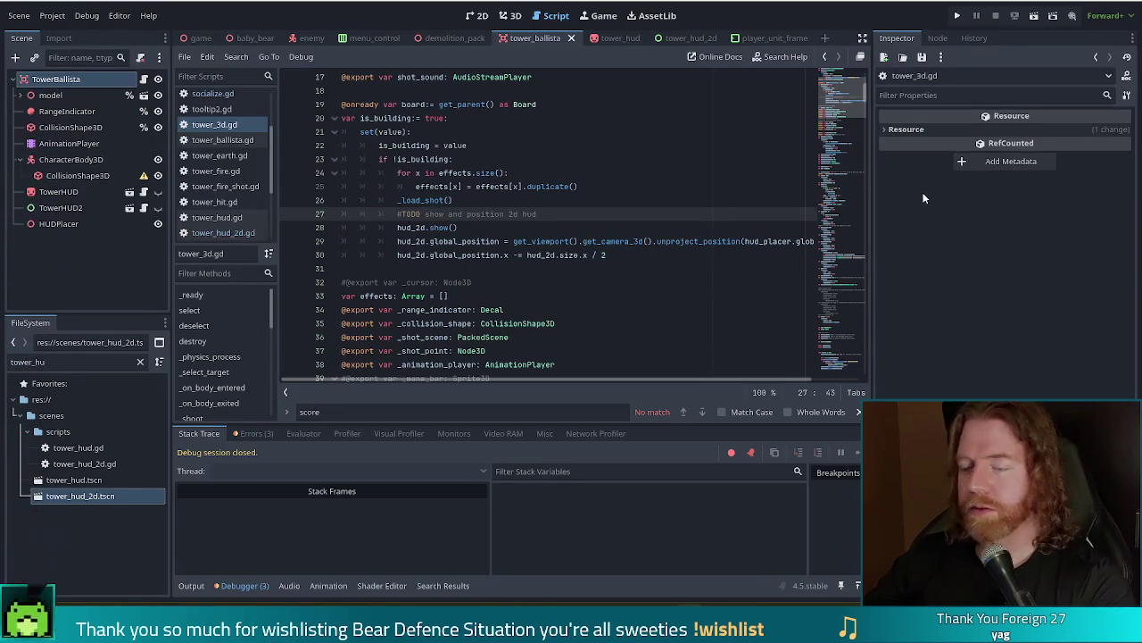
text(-)
click(630, 256)
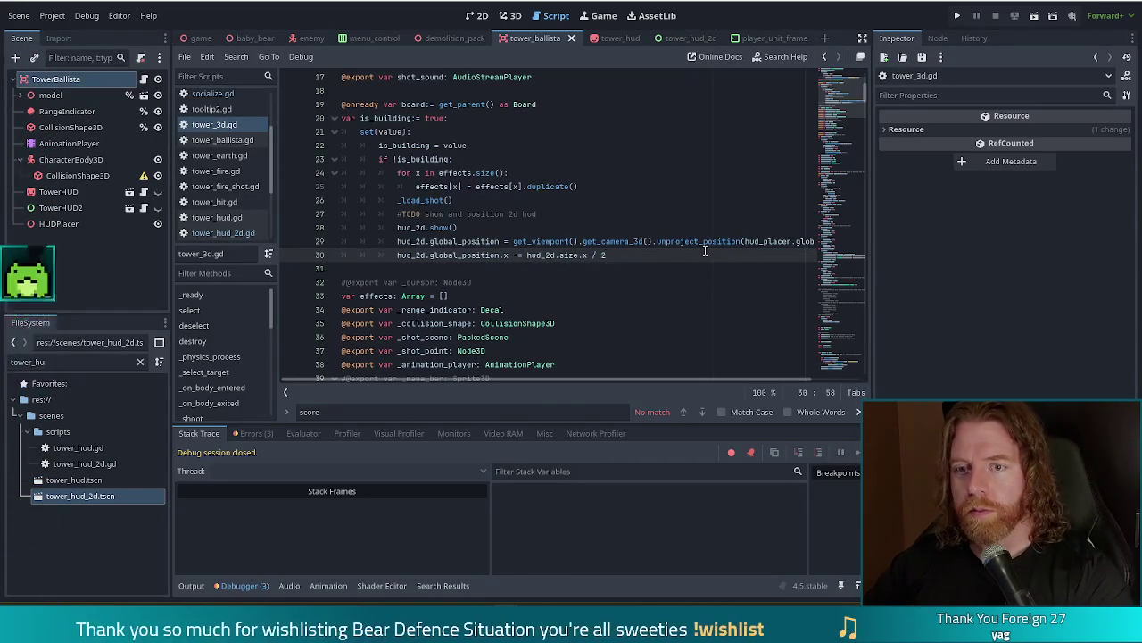
click(958, 18)
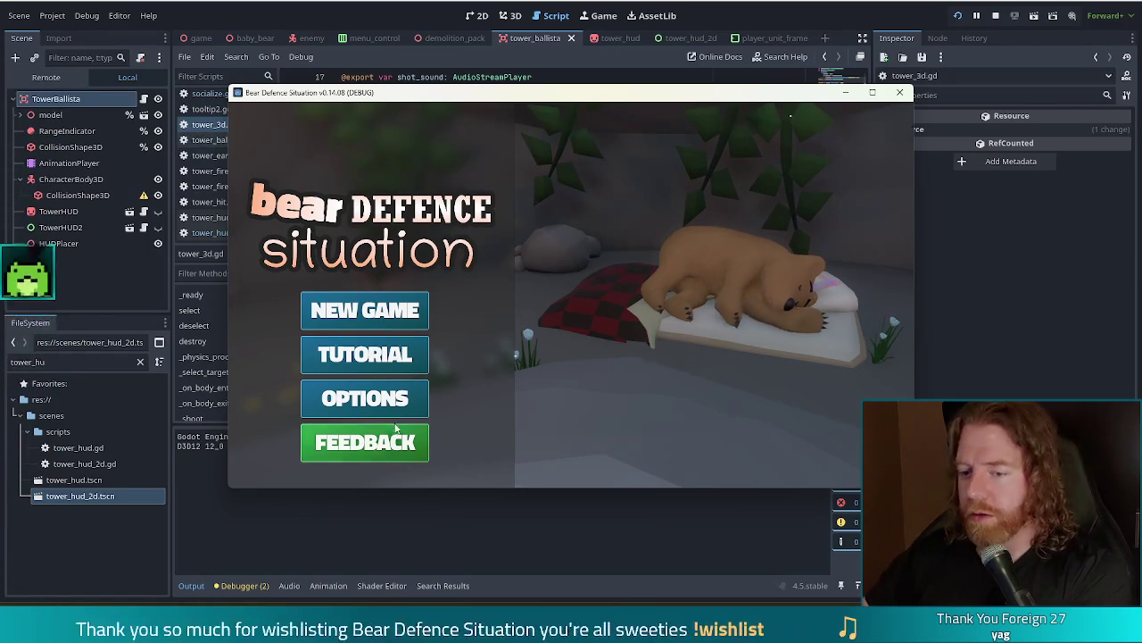
Read the game's thank-you feedback note from the main menu, then close it
click(358, 446)
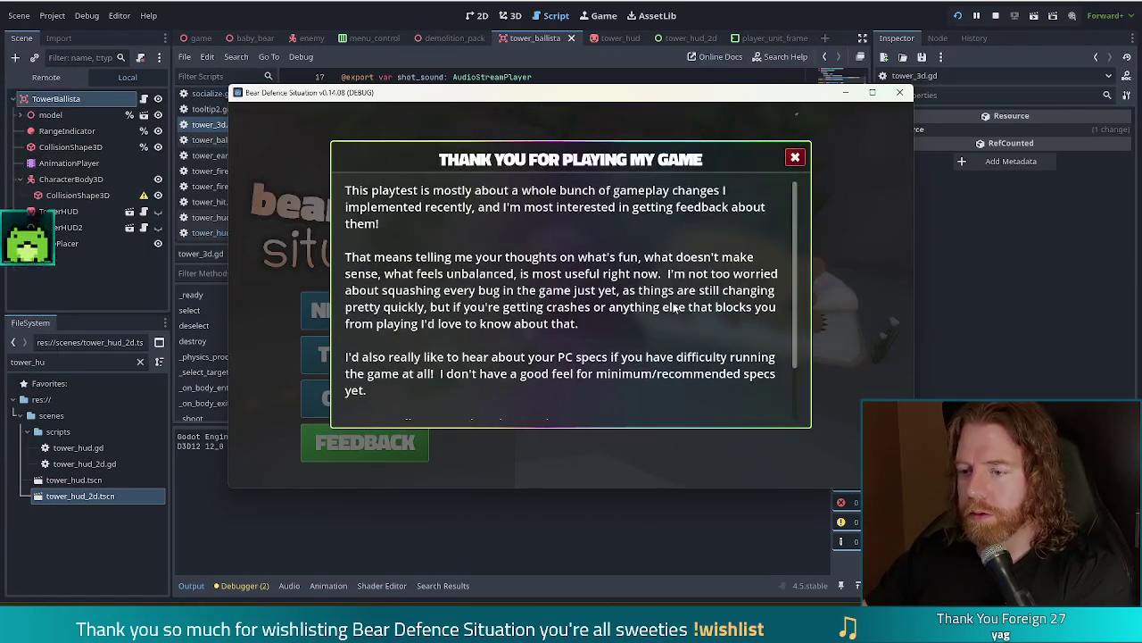
scroll(580, 410, down, 3)
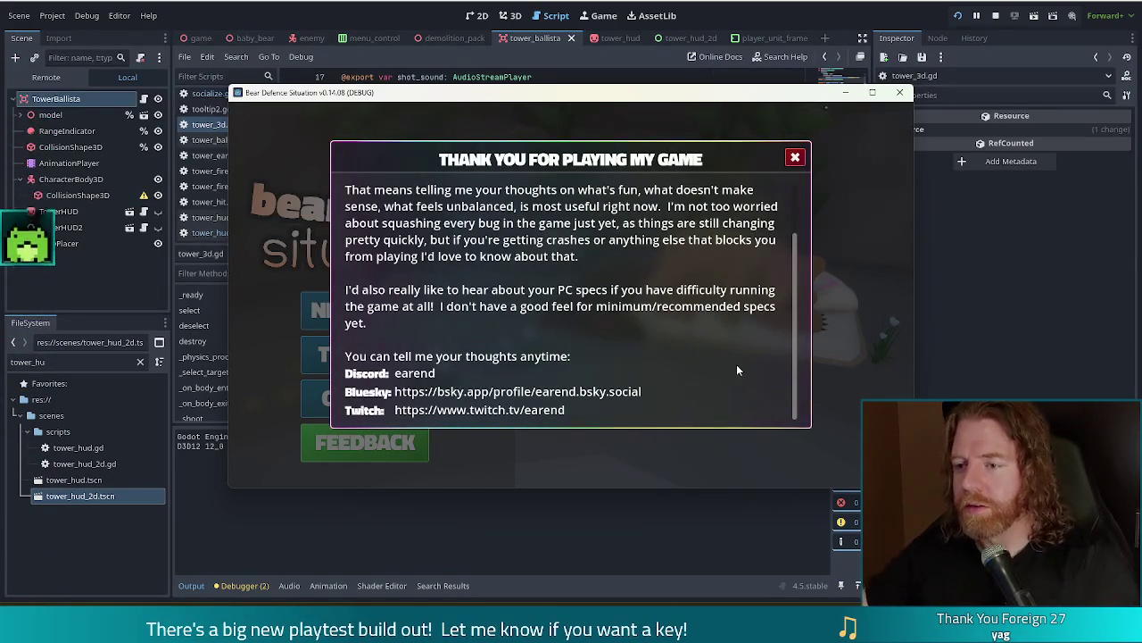
click(796, 158)
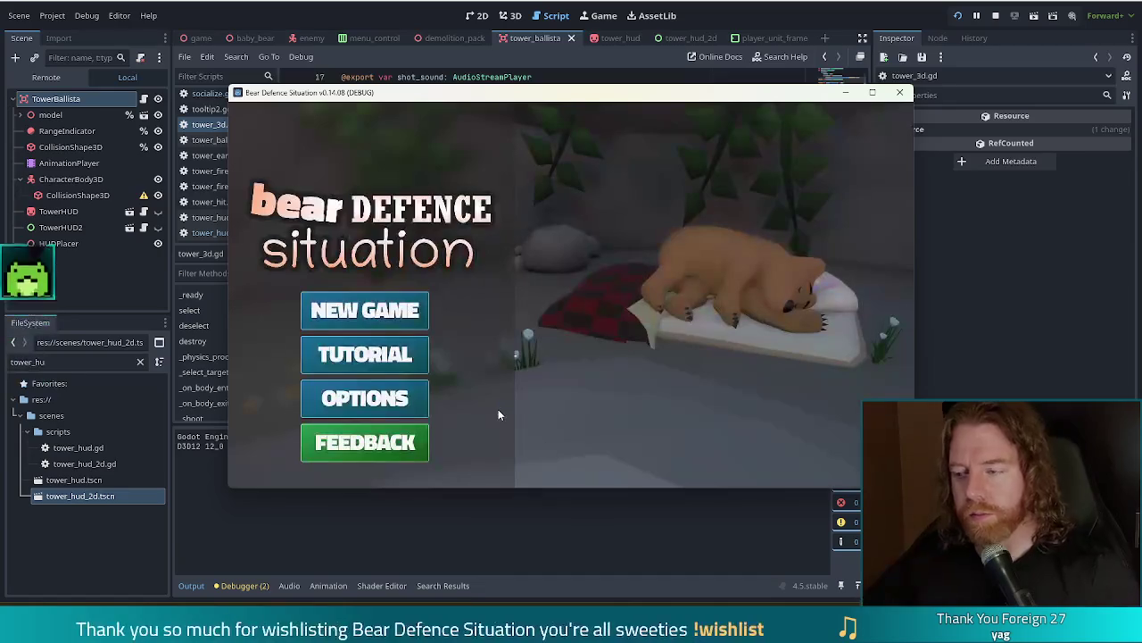
Start a new game and load the Level 1 map, then switch to Steam
click(365, 311)
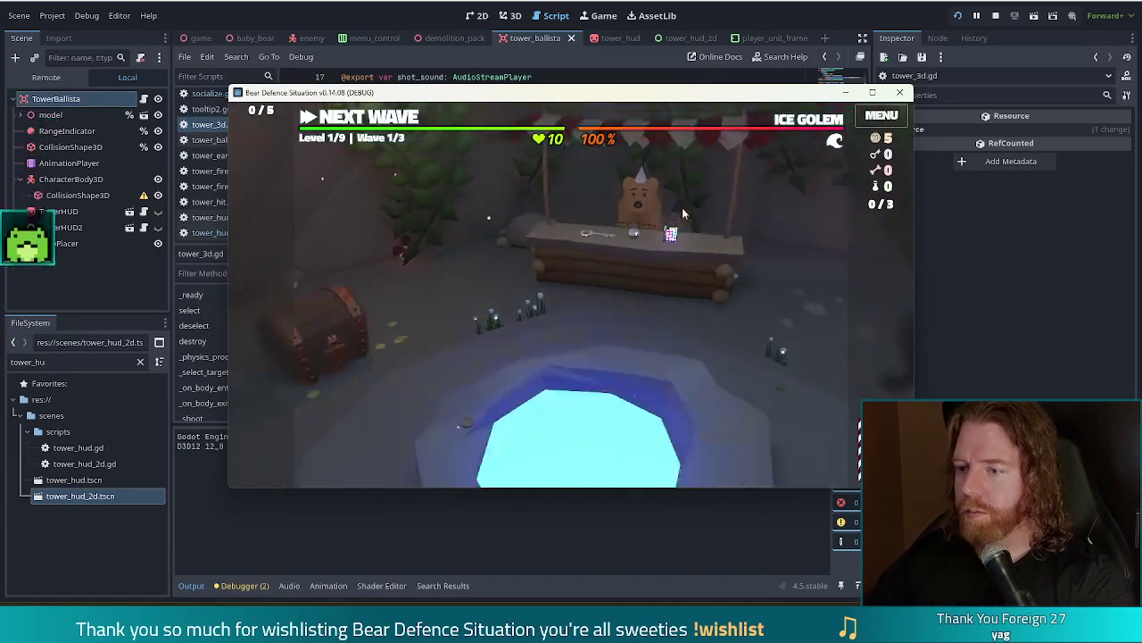
click(380, 122)
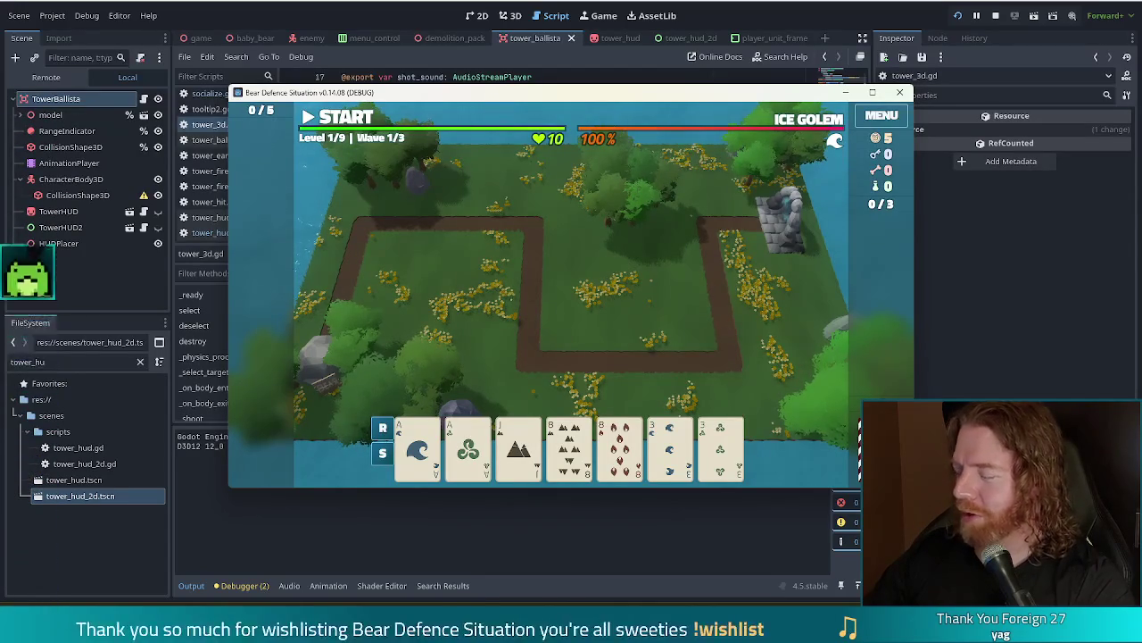
key(alt+Tab)
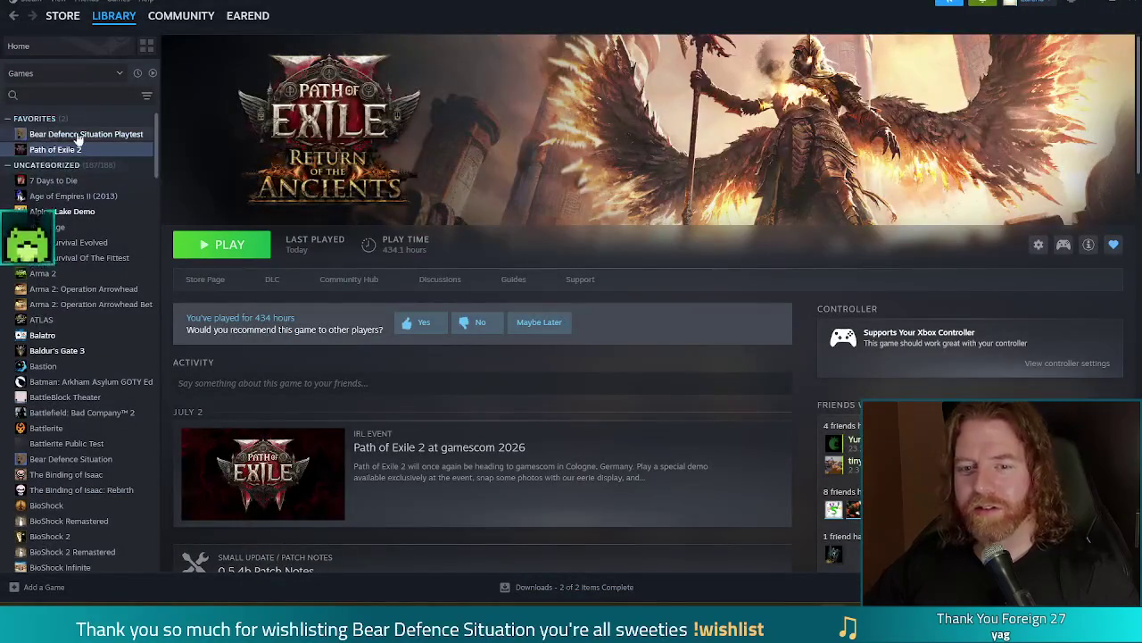
View the Bear Defence Situation Playtest's community discussions, then go back to the library
click(79, 136)
click(393, 282)
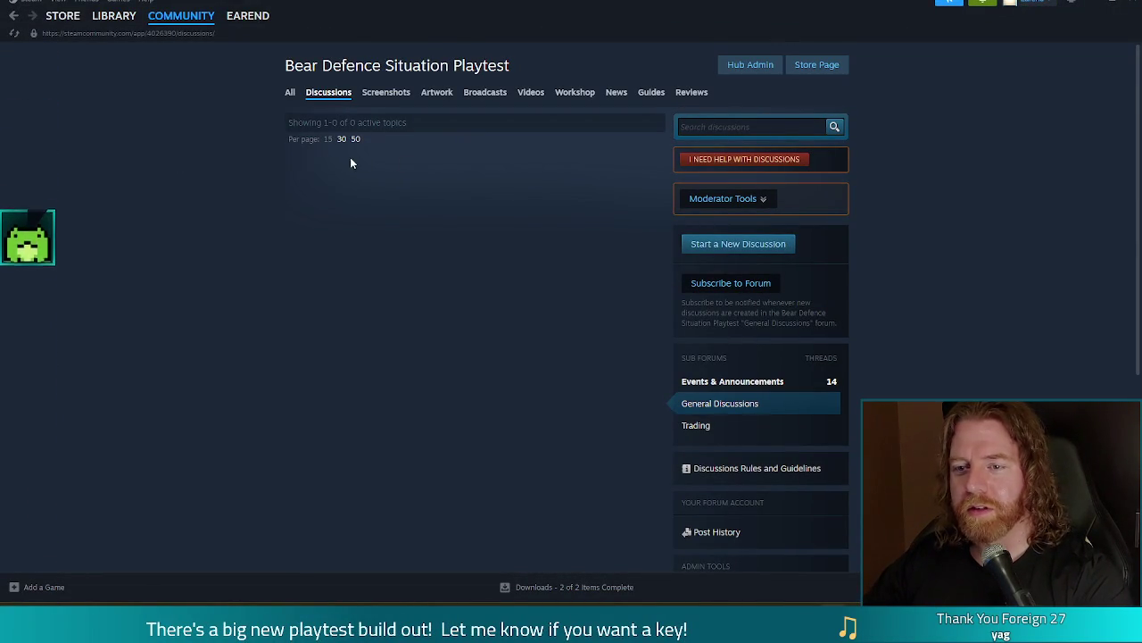
key(alt+Left)
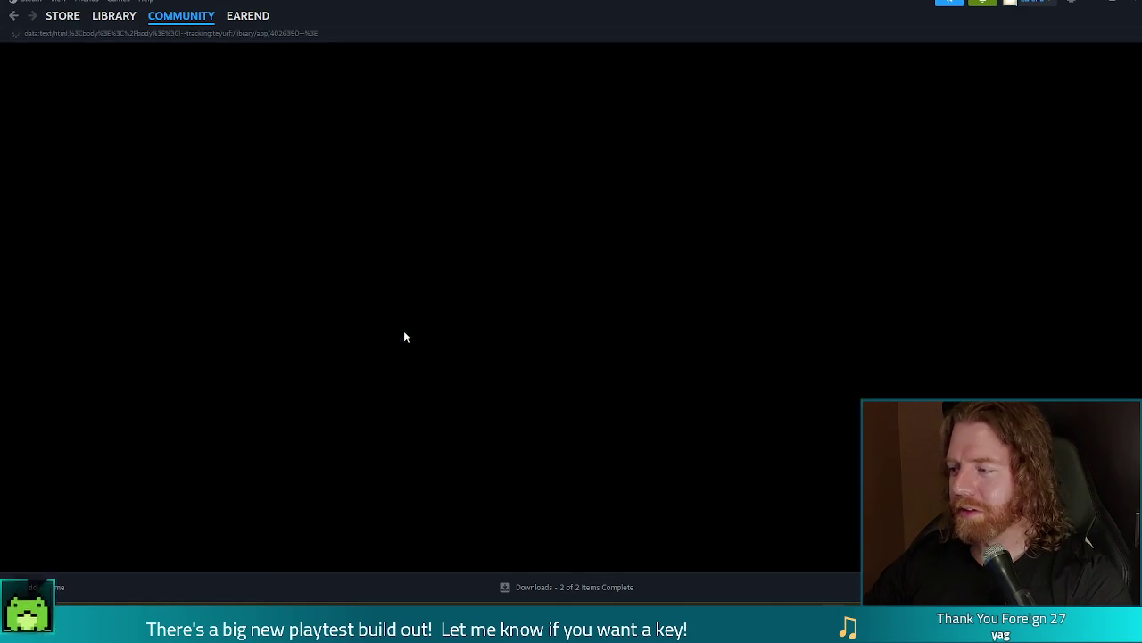
View the full Bear Defence Situation game's discussions, then return to Godot
scroll(116, 267, down, 5)
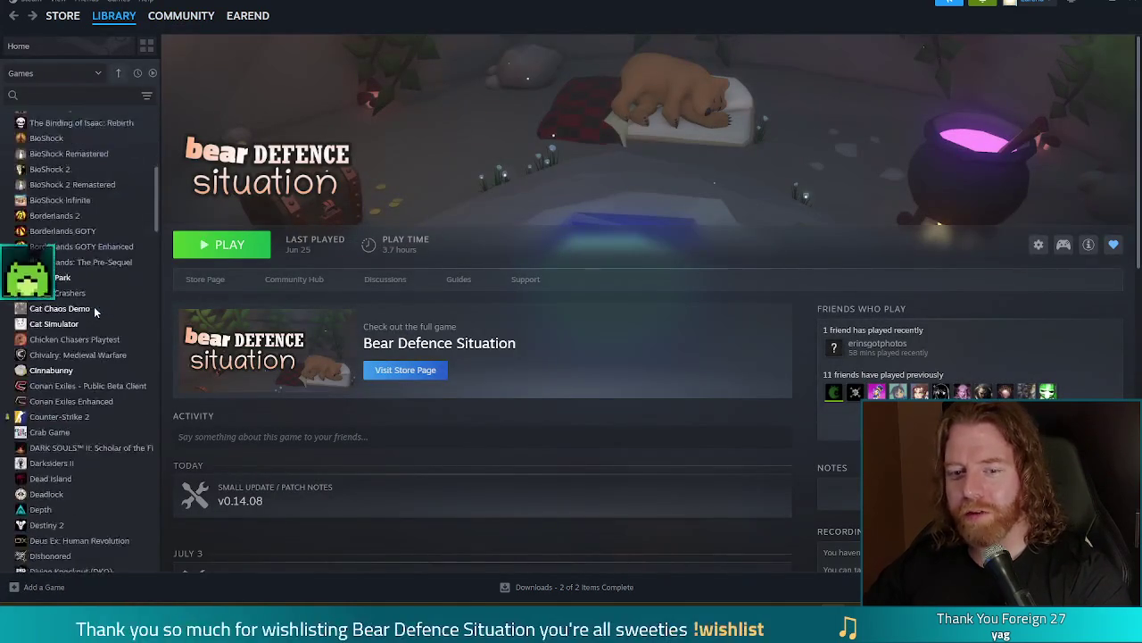
drag(156, 195, 157, 196)
scroll(157, 196, up, 1)
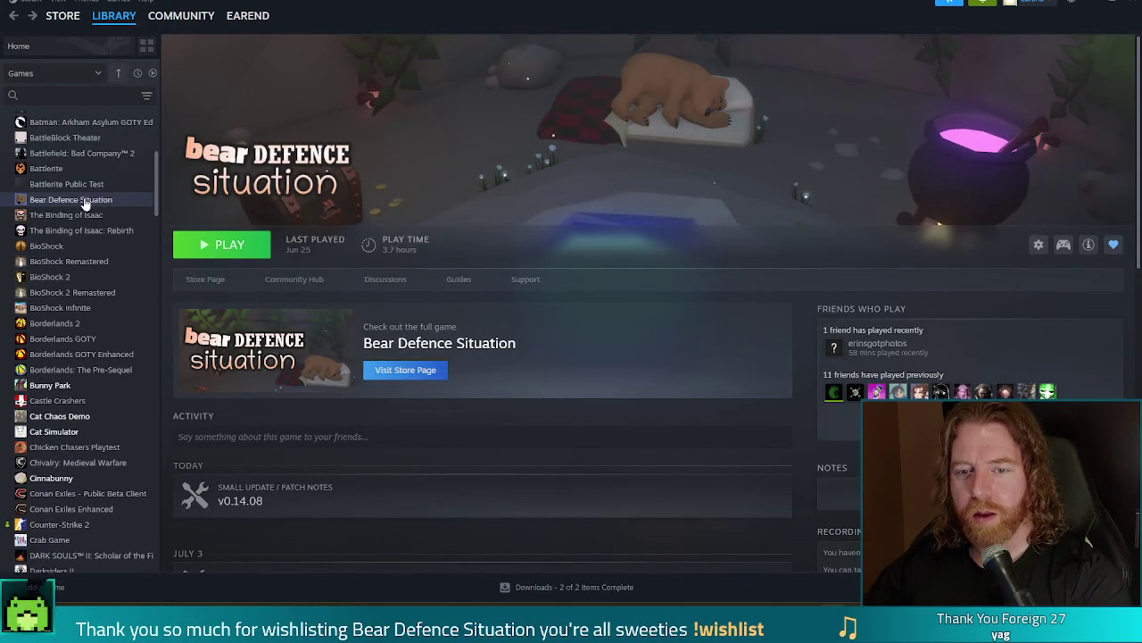
click(89, 199)
click(395, 279)
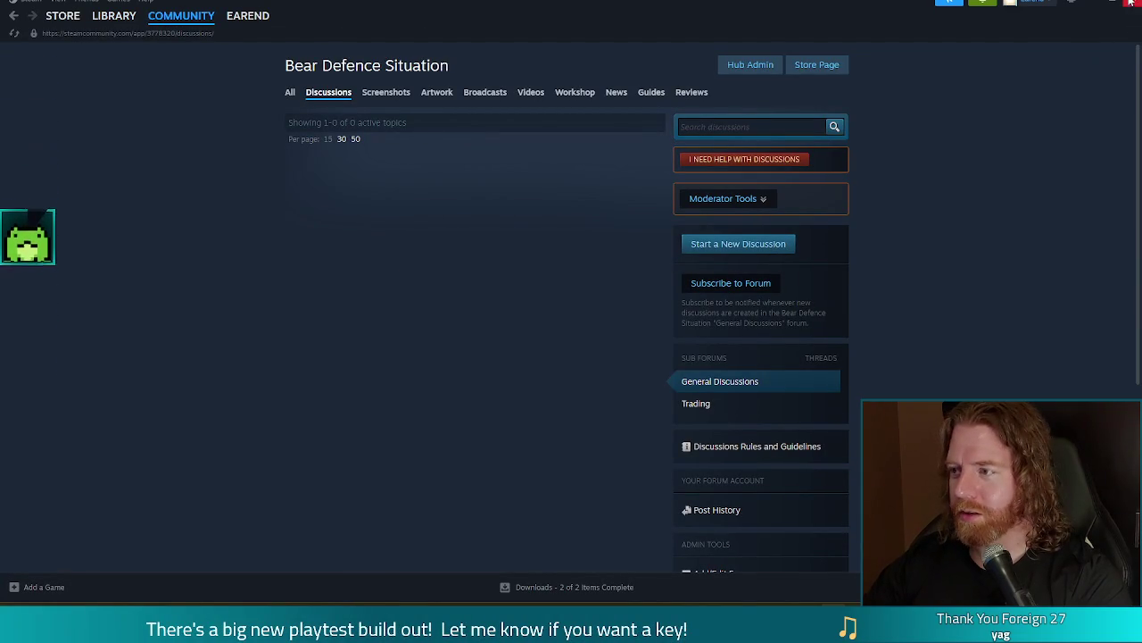
key(alt+Tab)
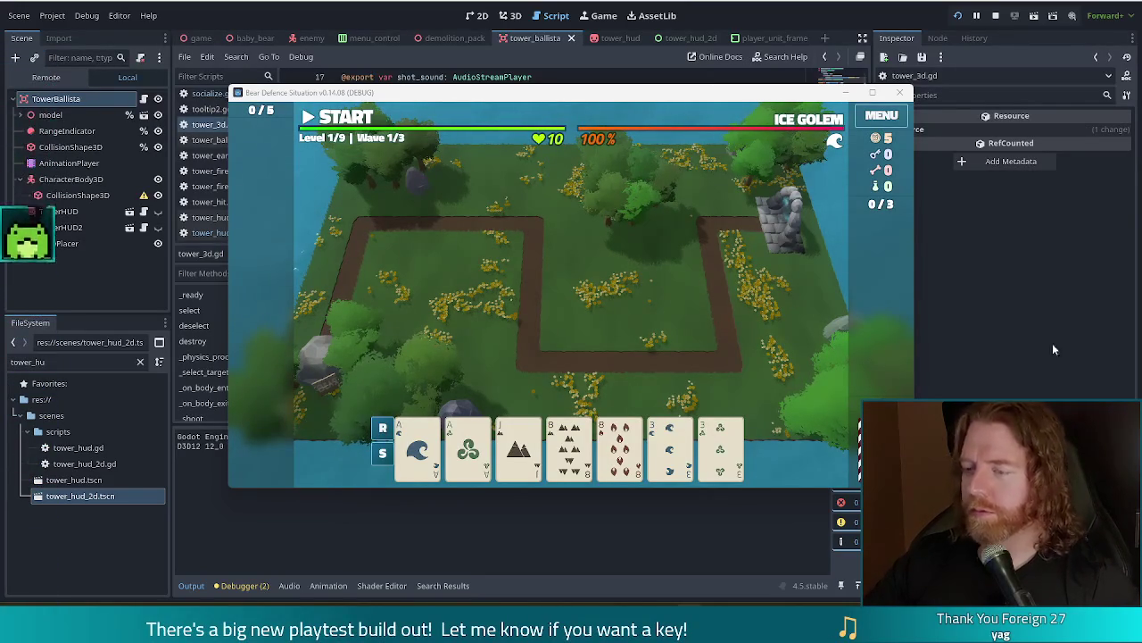
Build a Ballista Tower in the map's centre field, then switch to Steam
drag(750, 96, 706, 81)
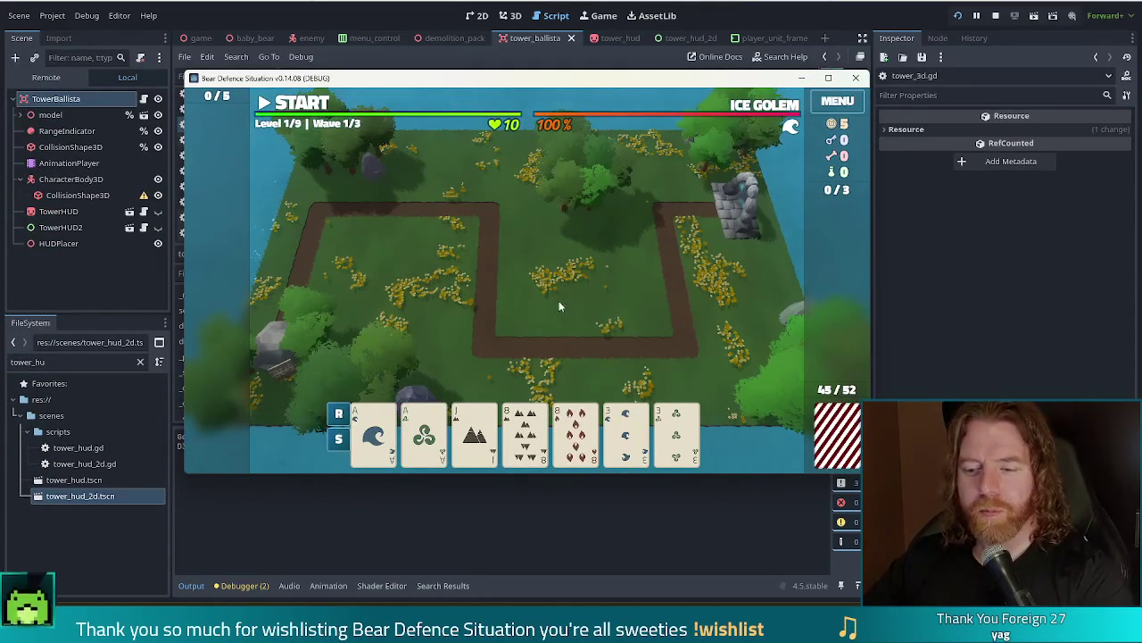
click(378, 432)
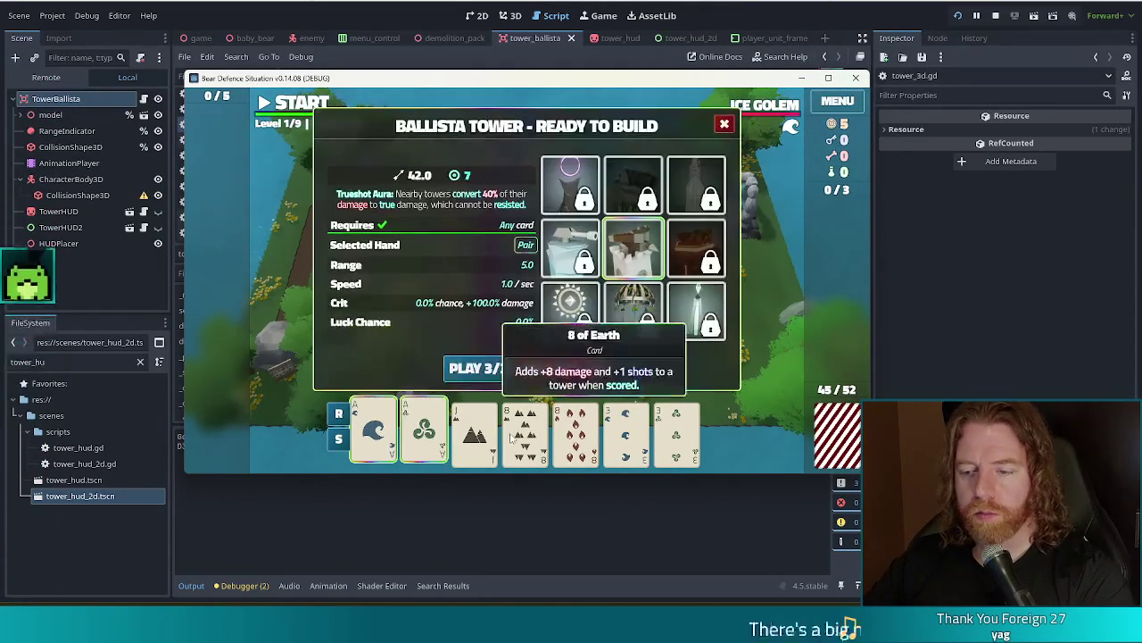
click(478, 368)
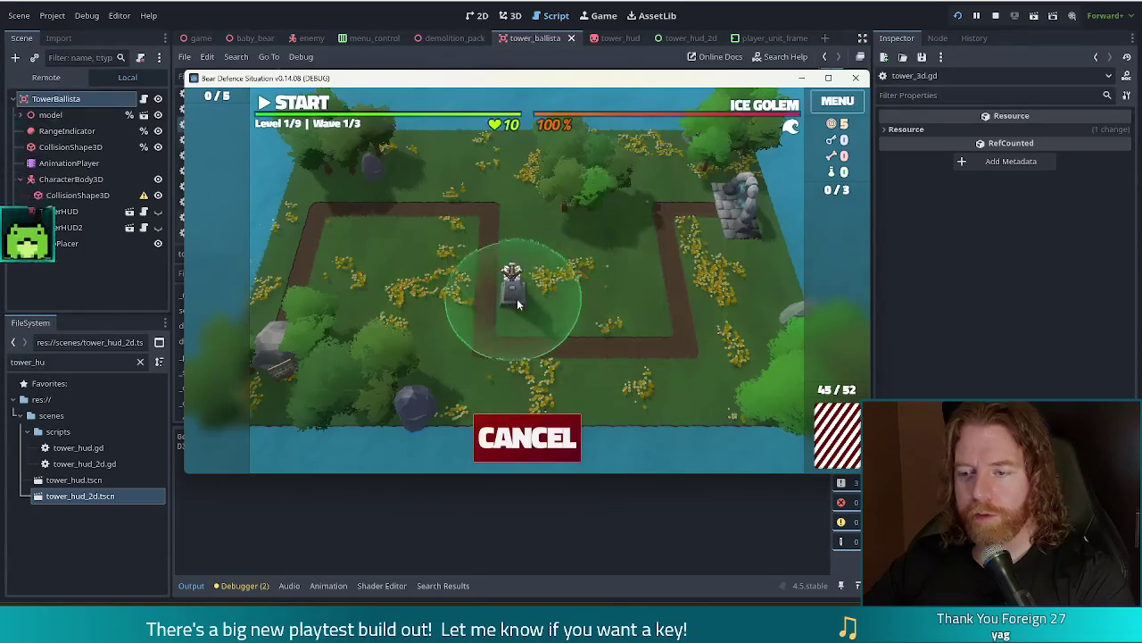
click(543, 282)
mouse_move(593, 433)
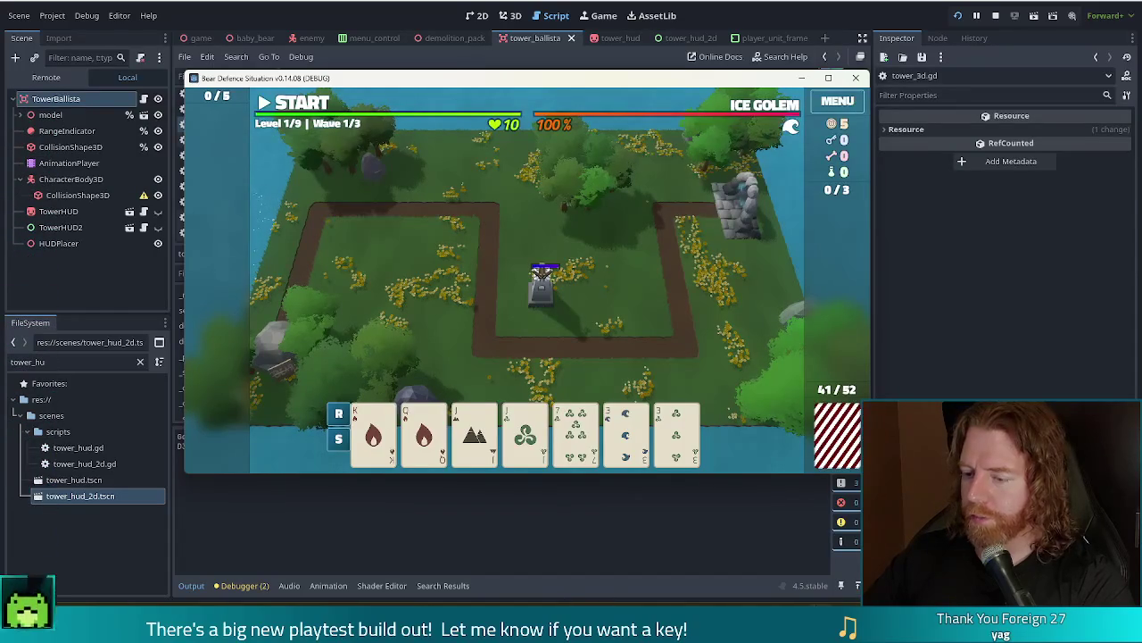
key(alt+Tab)
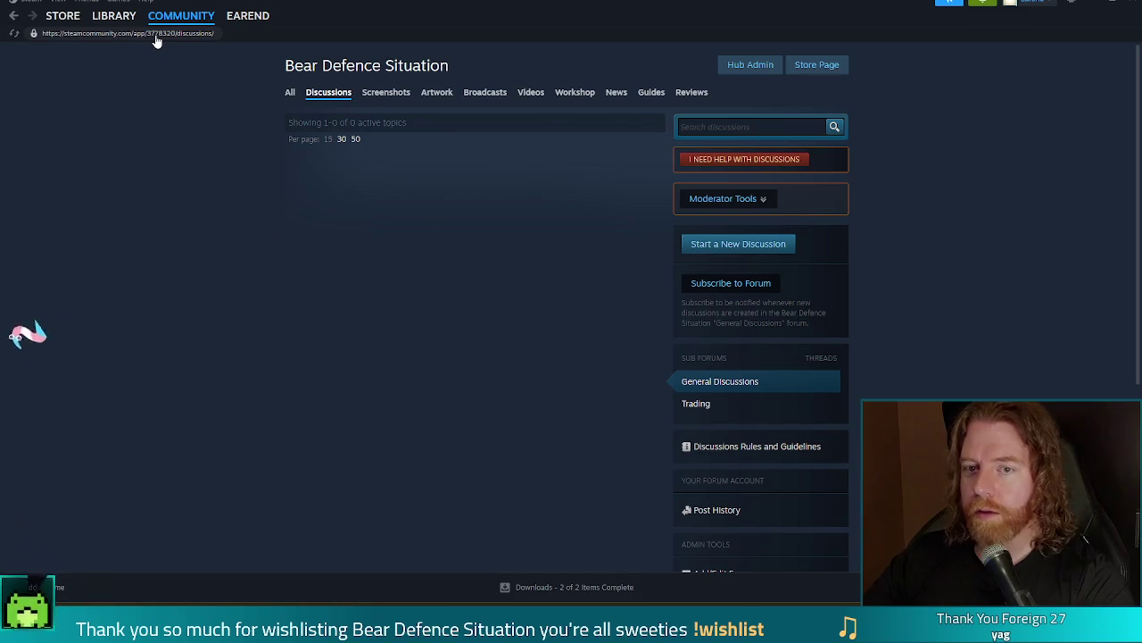
Open the Playtest discussions from the library and open the 'What if' thread
mouse_move(151, 25)
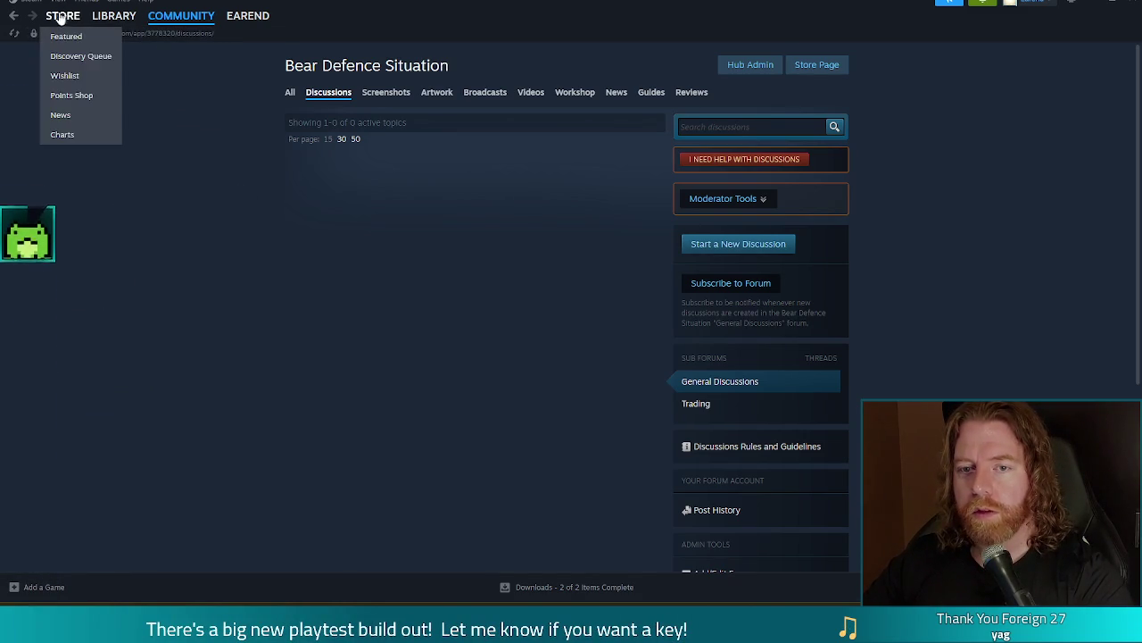
click(114, 15)
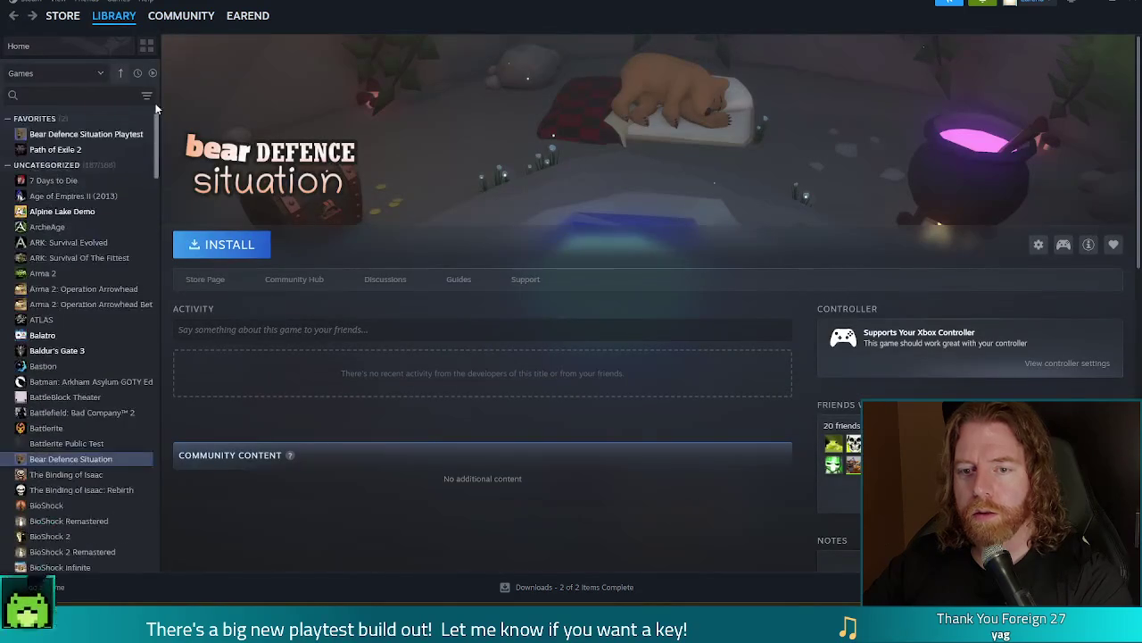
click(376, 278)
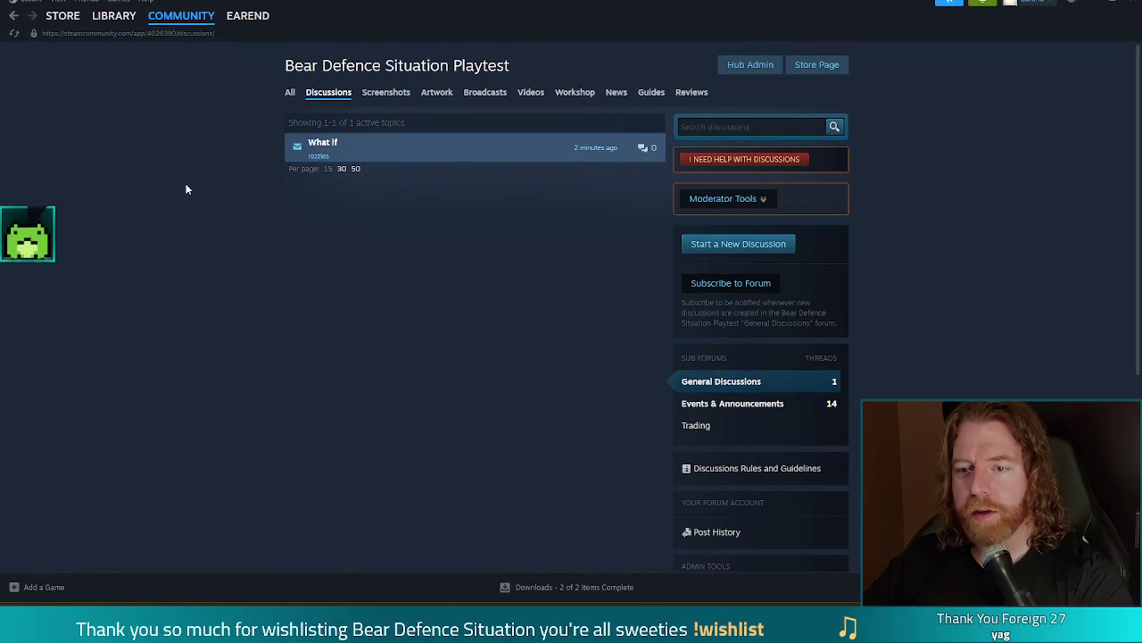
mouse_move(324, 153)
click(326, 149)
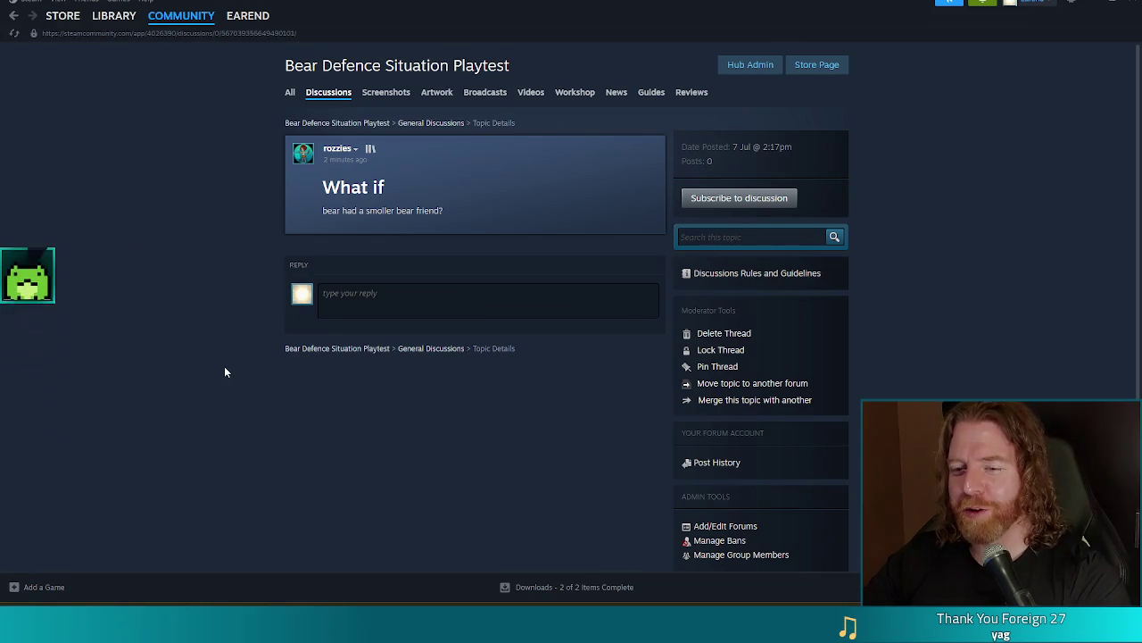
Reply 'oh my god you should make games you're so smart' and return to the discussions list
click(402, 297)
text(oh my god)
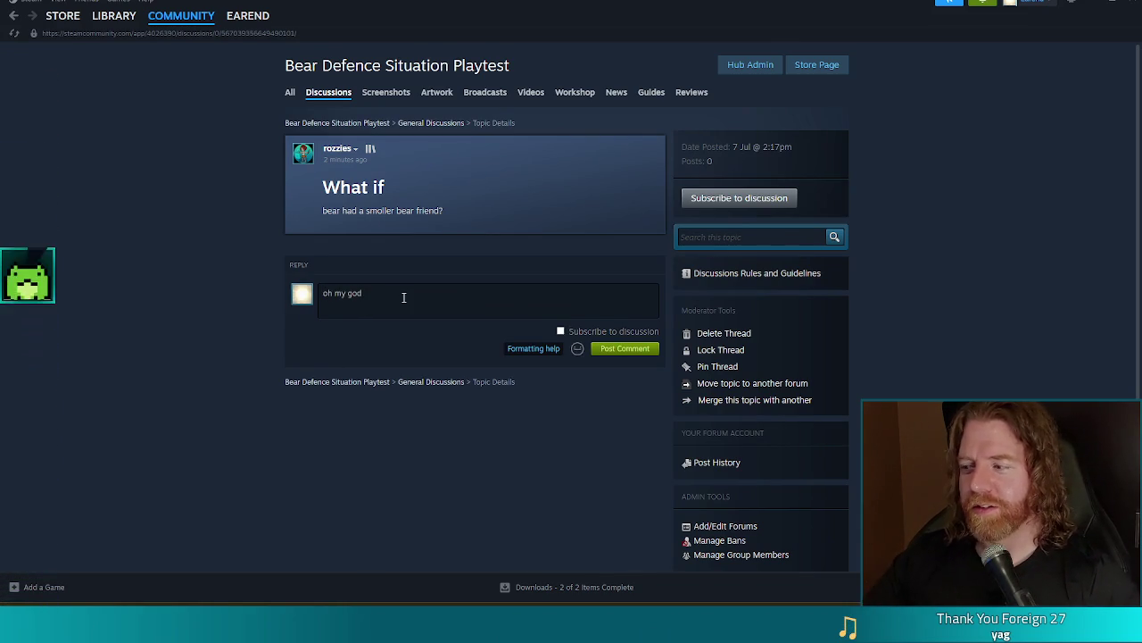
text( you )
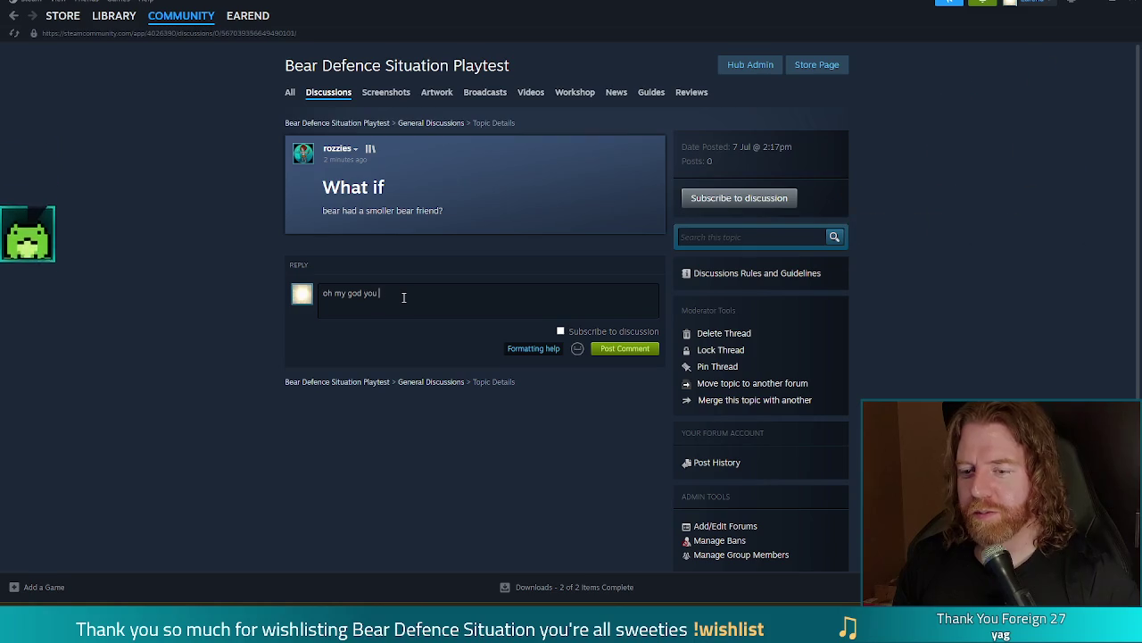
text(should make game)
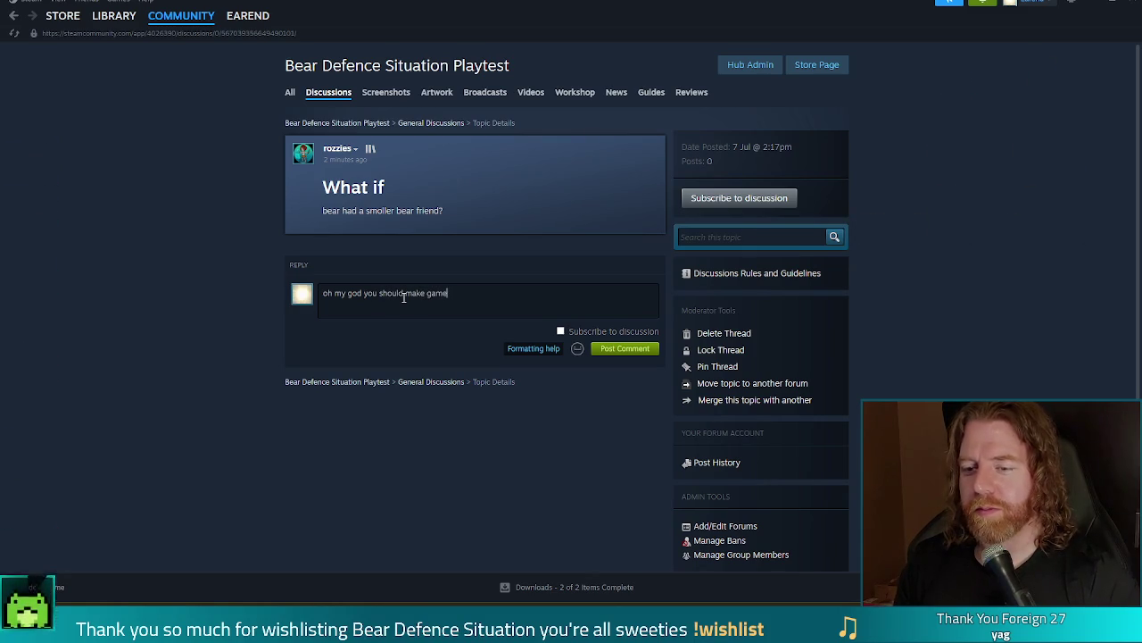
text(s you're so m)
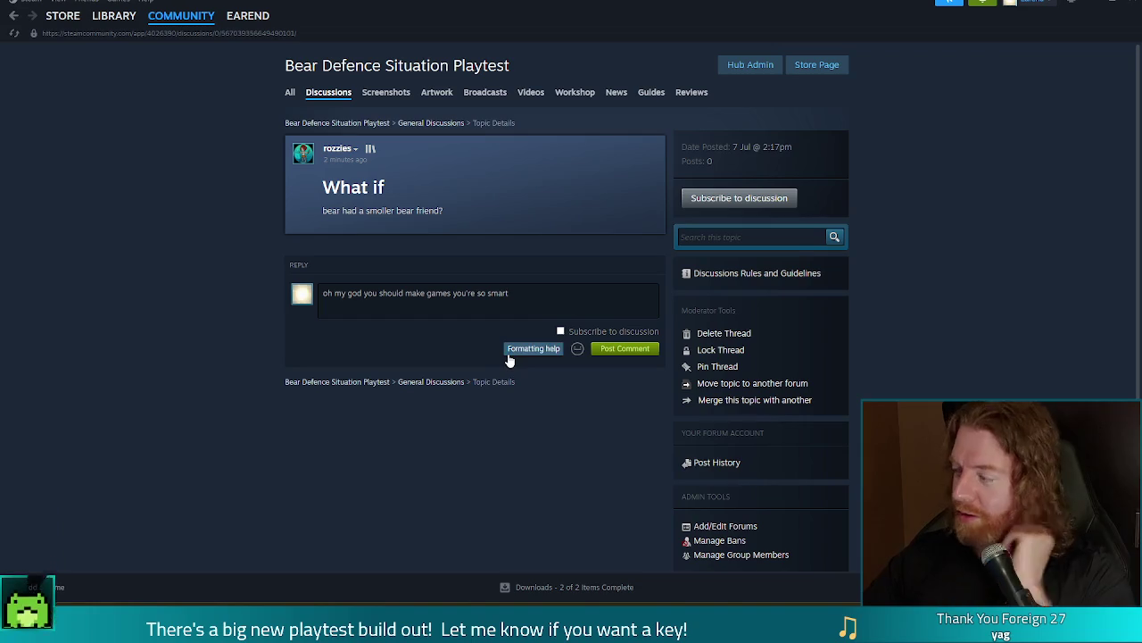
click(623, 349)
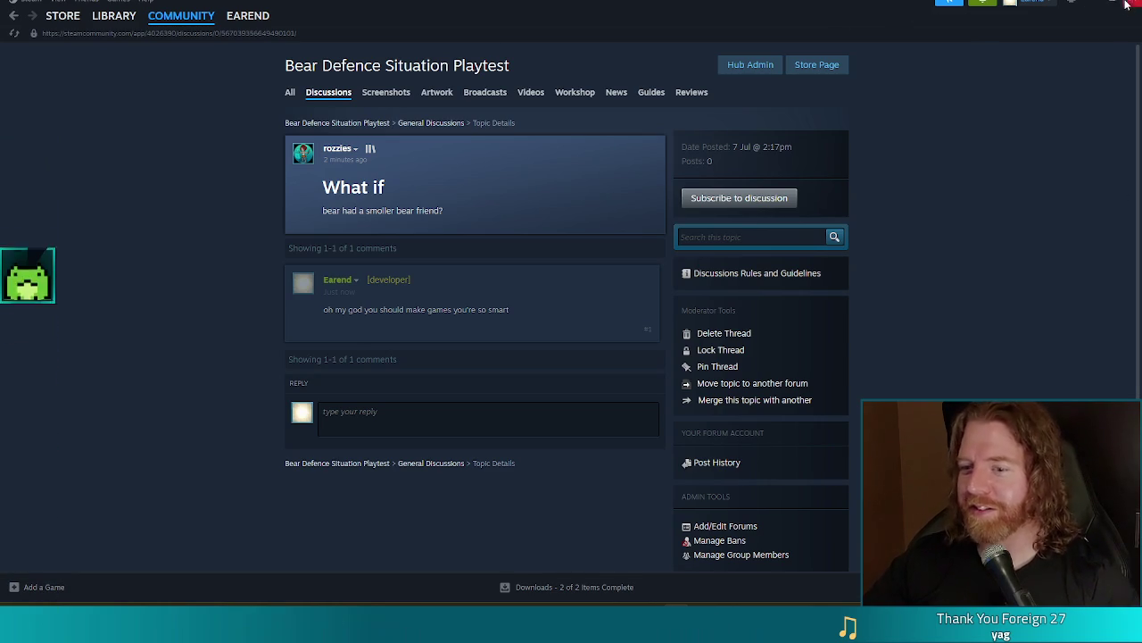
click(335, 96)
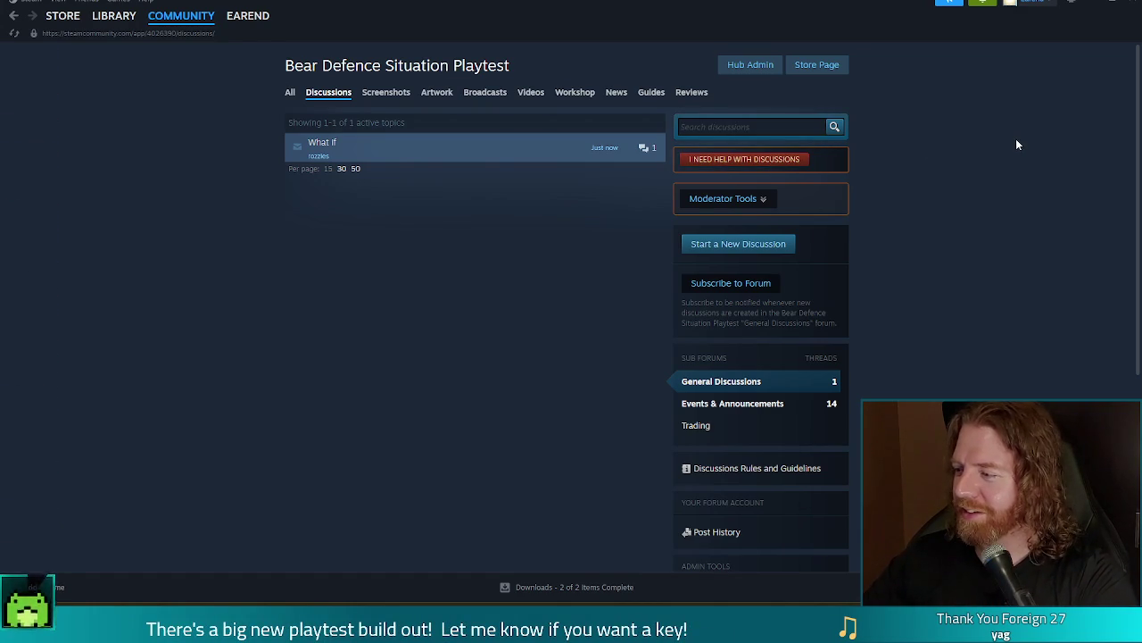
Minimize Steam to bring back the Godot editor and running game
click(1095, 4)
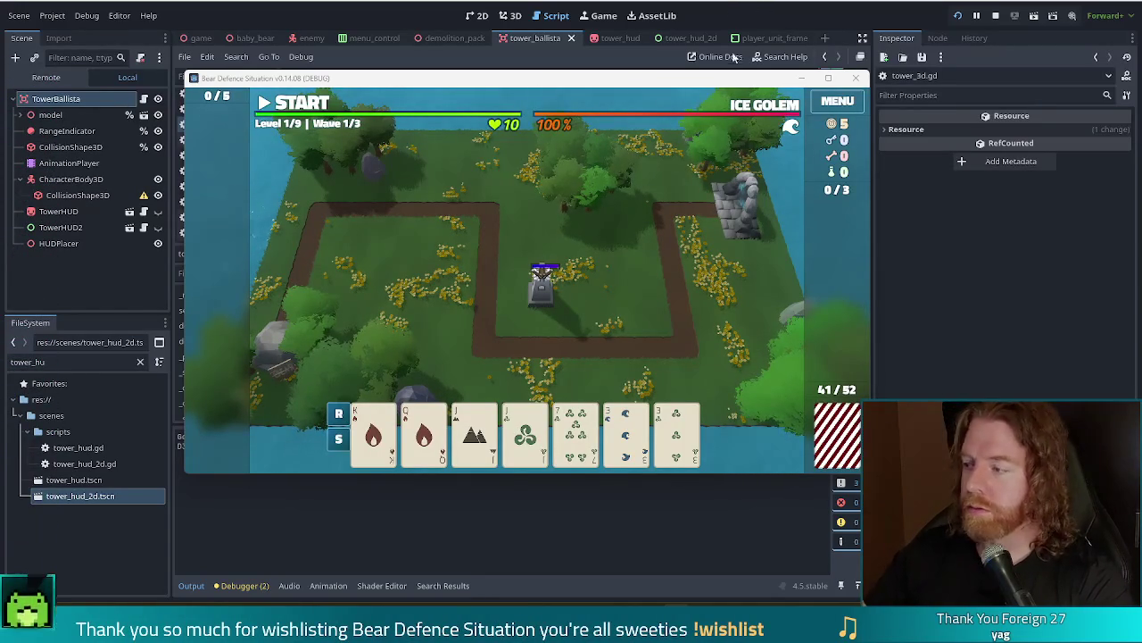
Play a pair of Jacks to build a ballista tower at the upper left
mouse_move(390, 430)
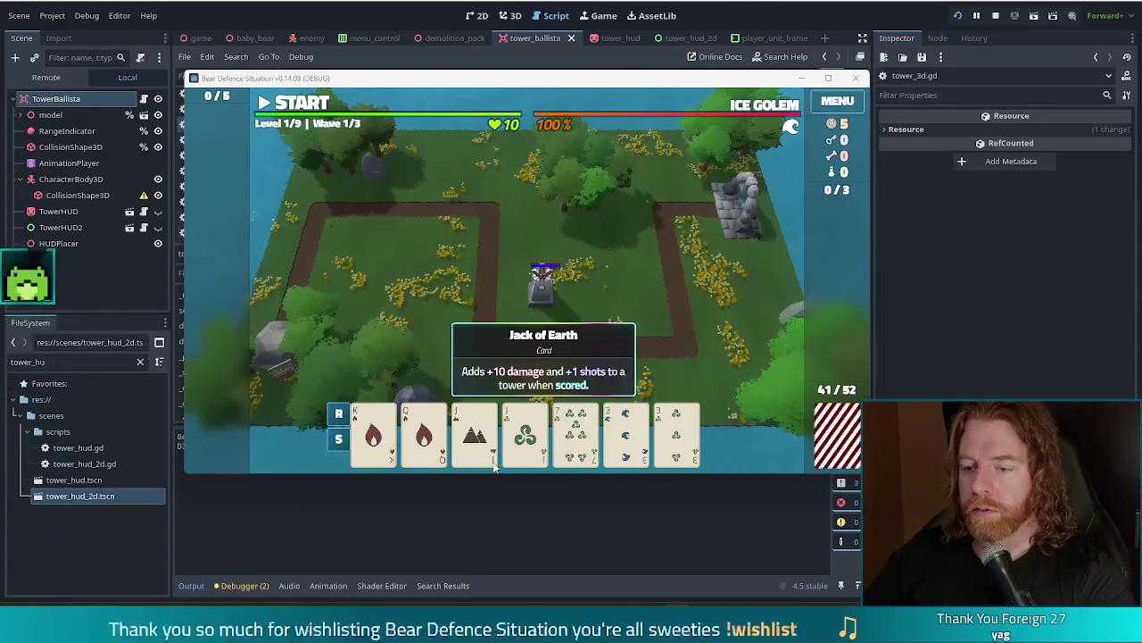
click(474, 434)
click(525, 435)
click(478, 368)
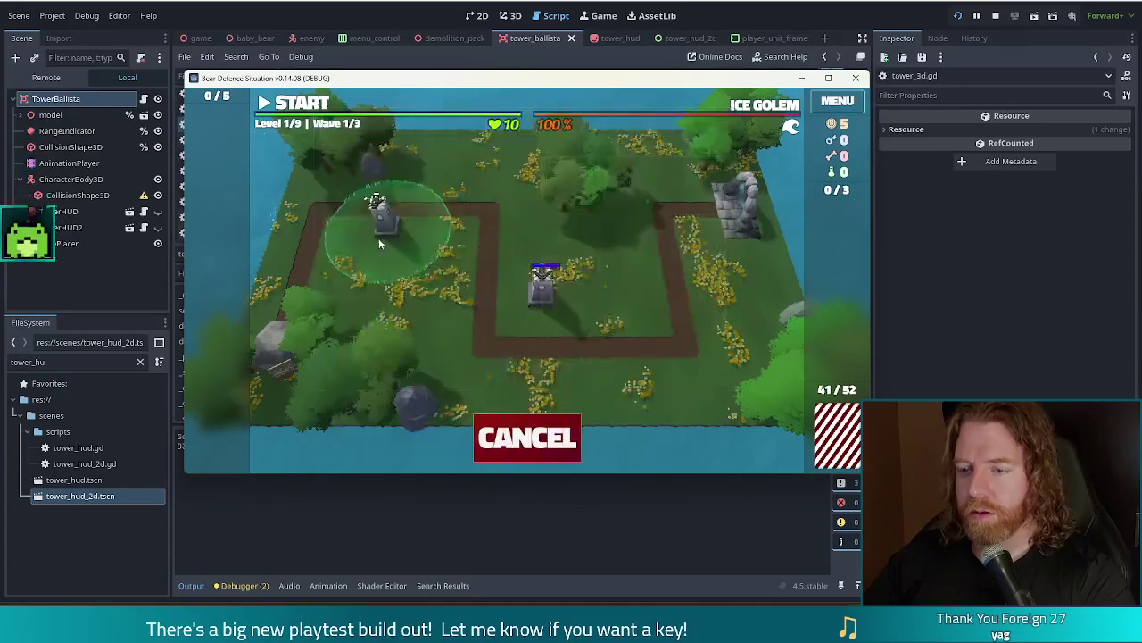
click(319, 240)
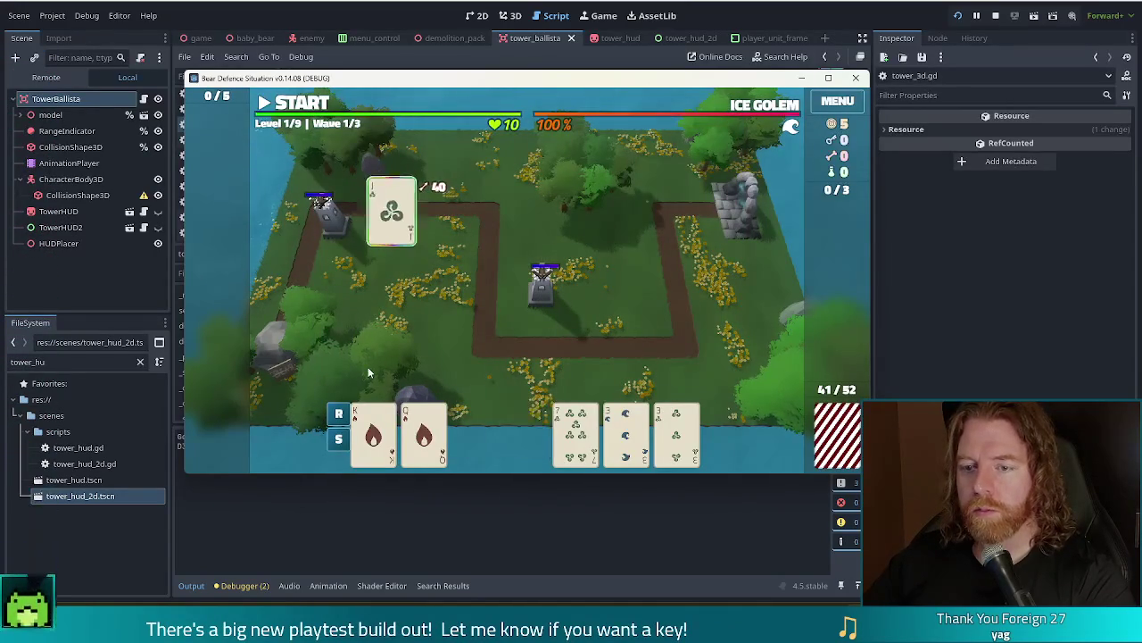
Play King of Wind to build a second ballista on the right, then stop the game
click(424, 435)
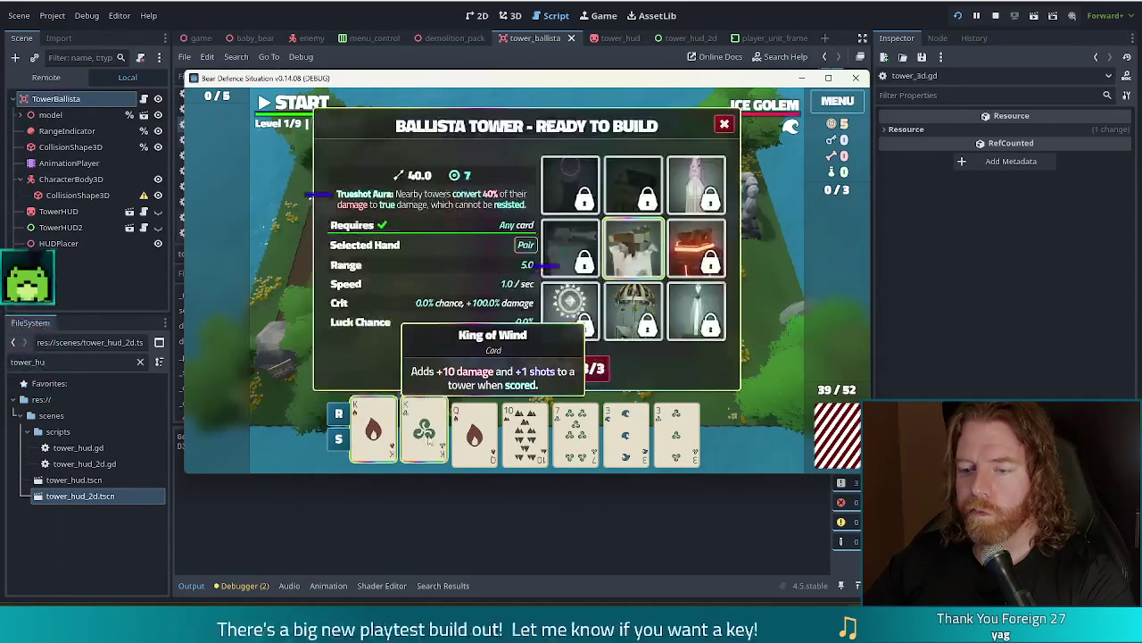
click(480, 365)
click(750, 280)
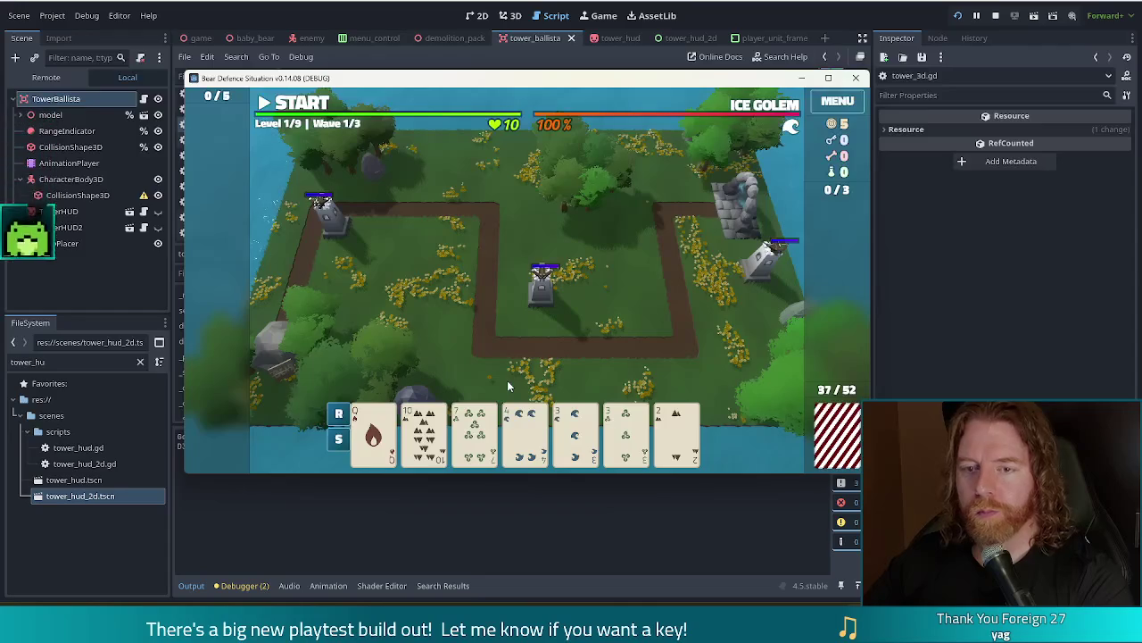
key(F8)
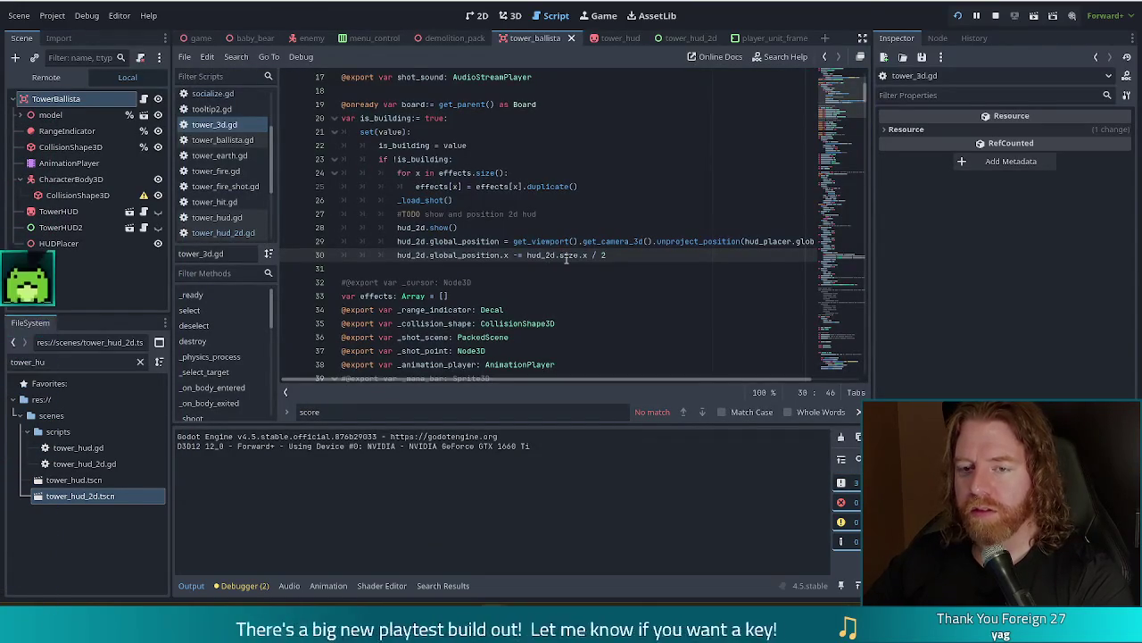
Resize TowerHUD in tower_hud_2d to a 58×10 bar, save the scene, and switch to Steam
mouse_move(566, 258)
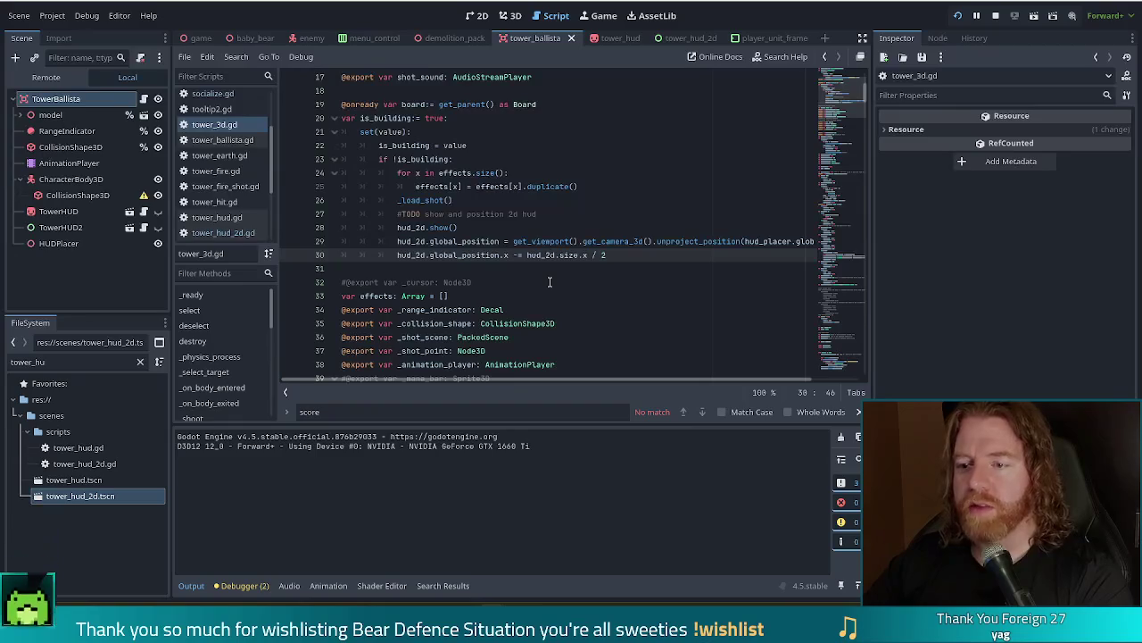
click(676, 39)
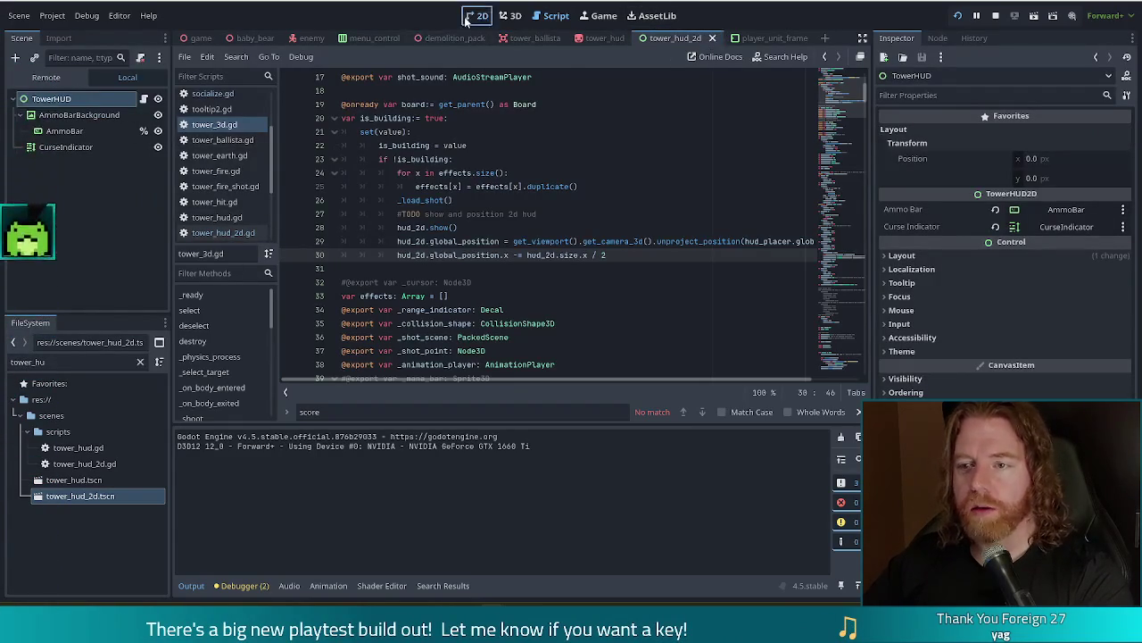
click(476, 16)
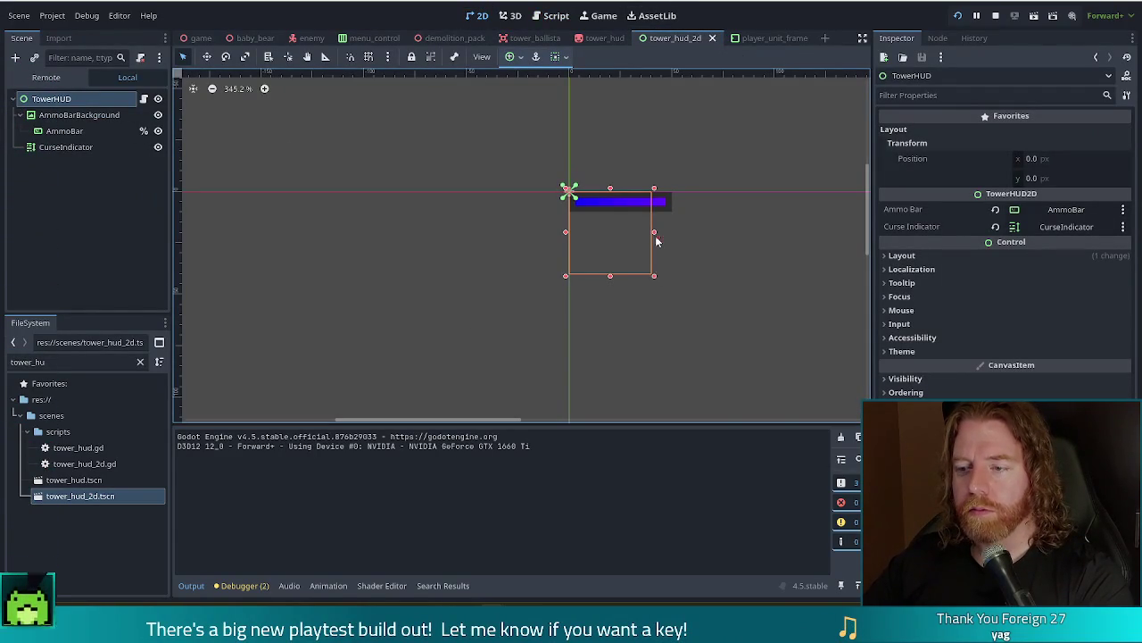
drag(652, 278, 675, 215)
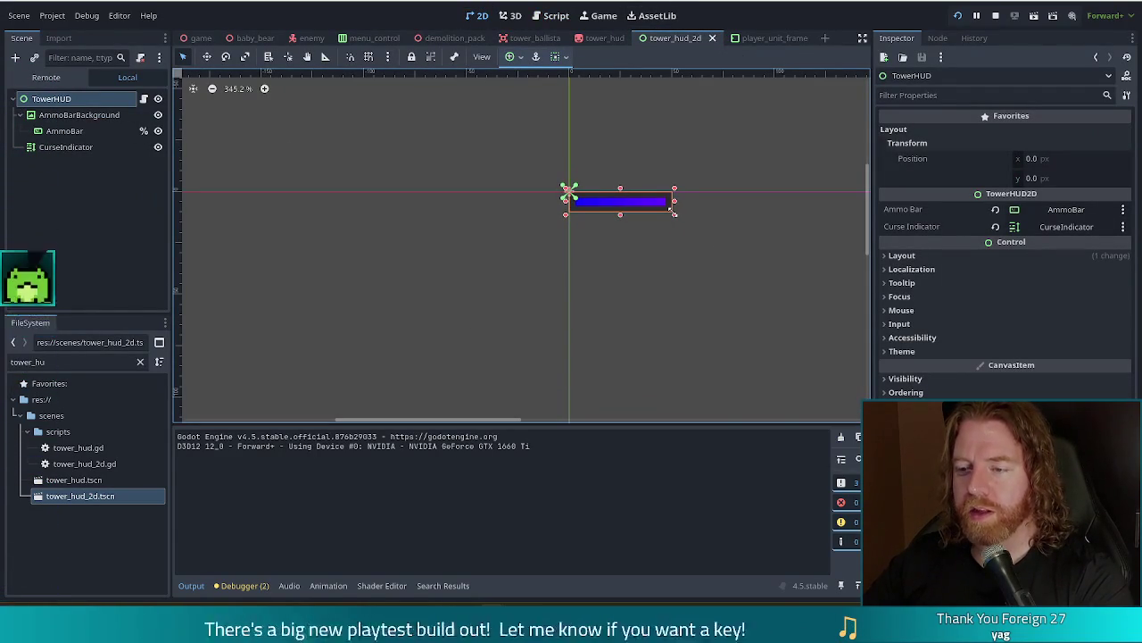
key(ctrl+s)
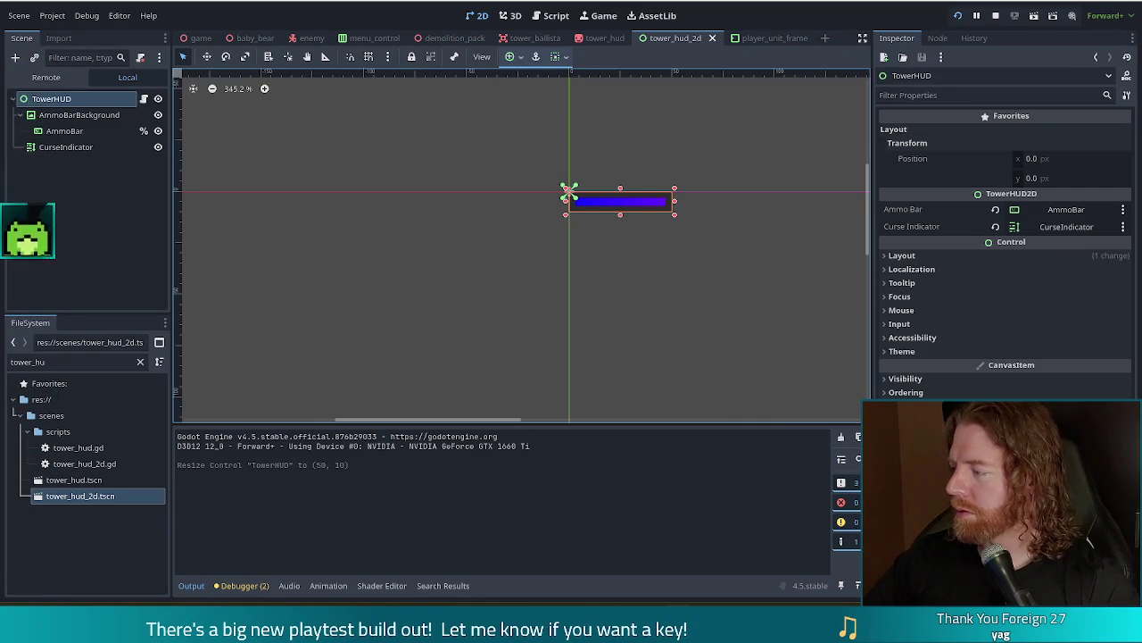
key(alt+Tab)
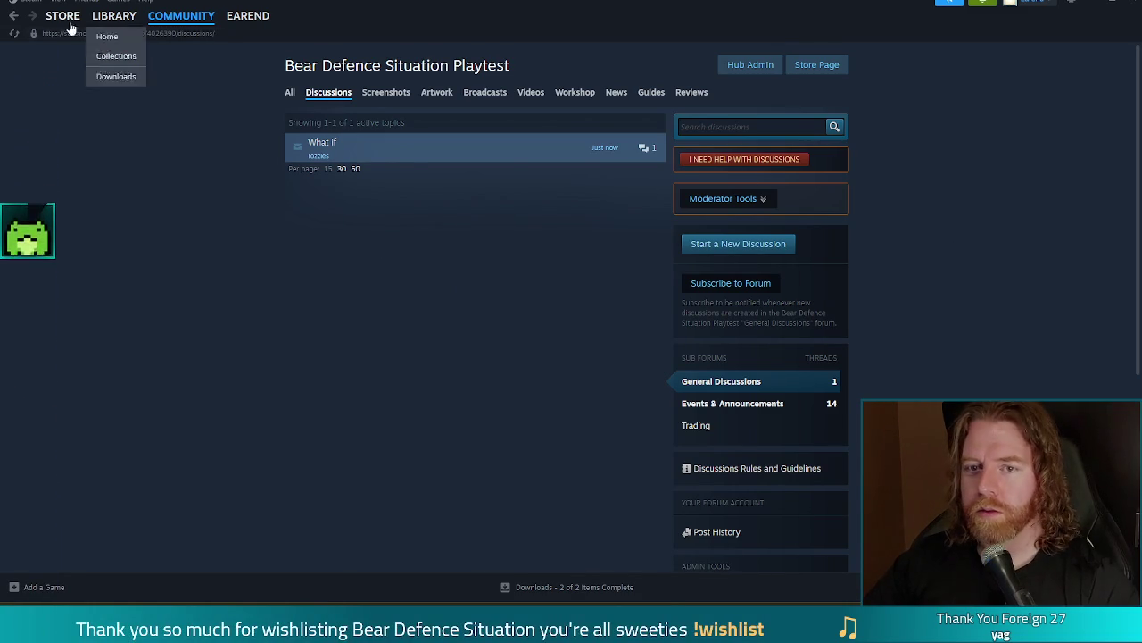
Refresh the playtest discussions, post 'average trouble' on the 'when' thread, and return to Godot
click(13, 33)
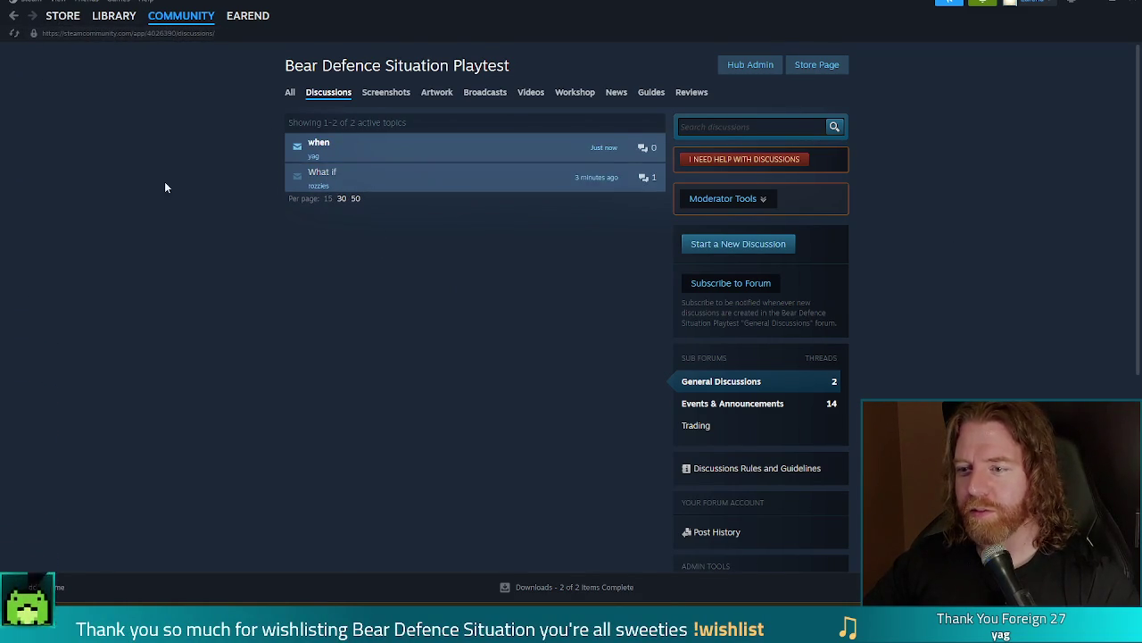
click(319, 141)
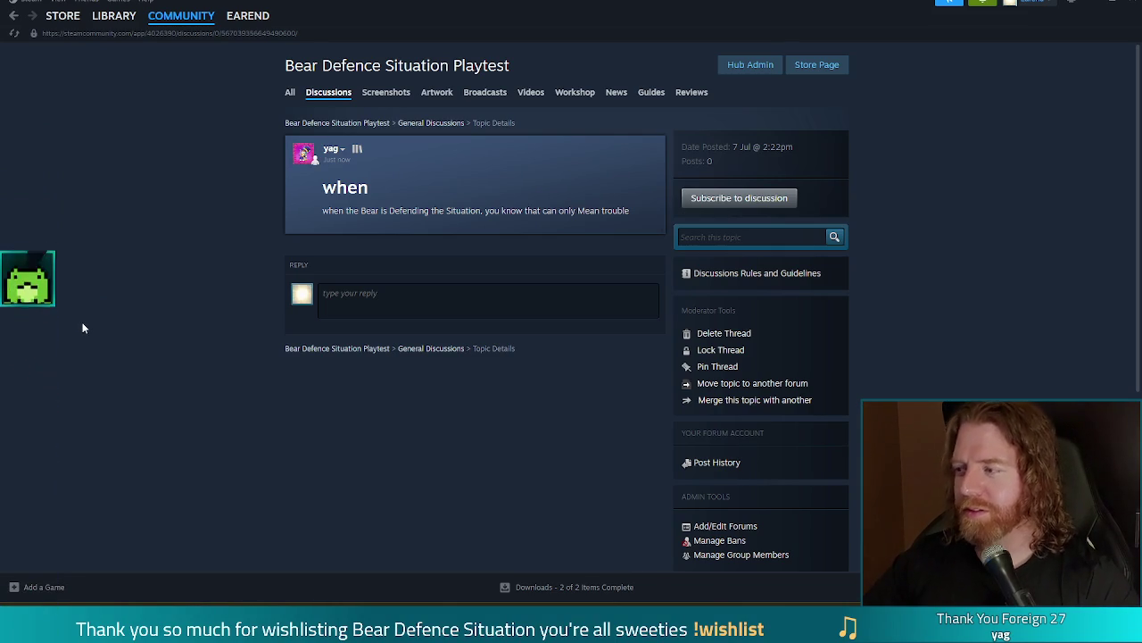
click(379, 304)
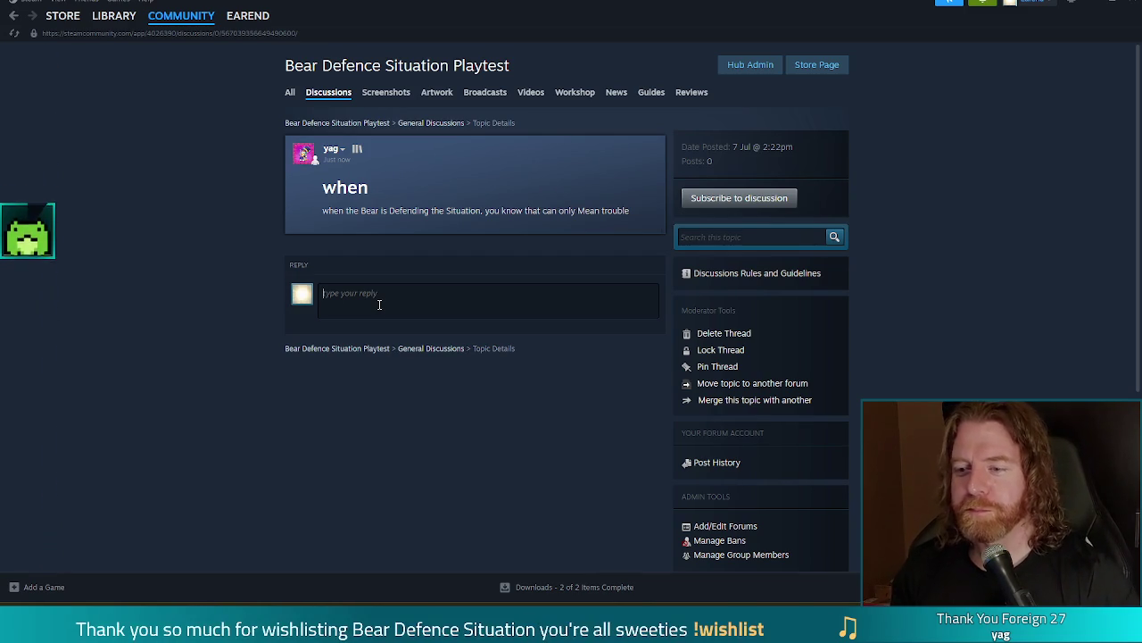
text(average t)
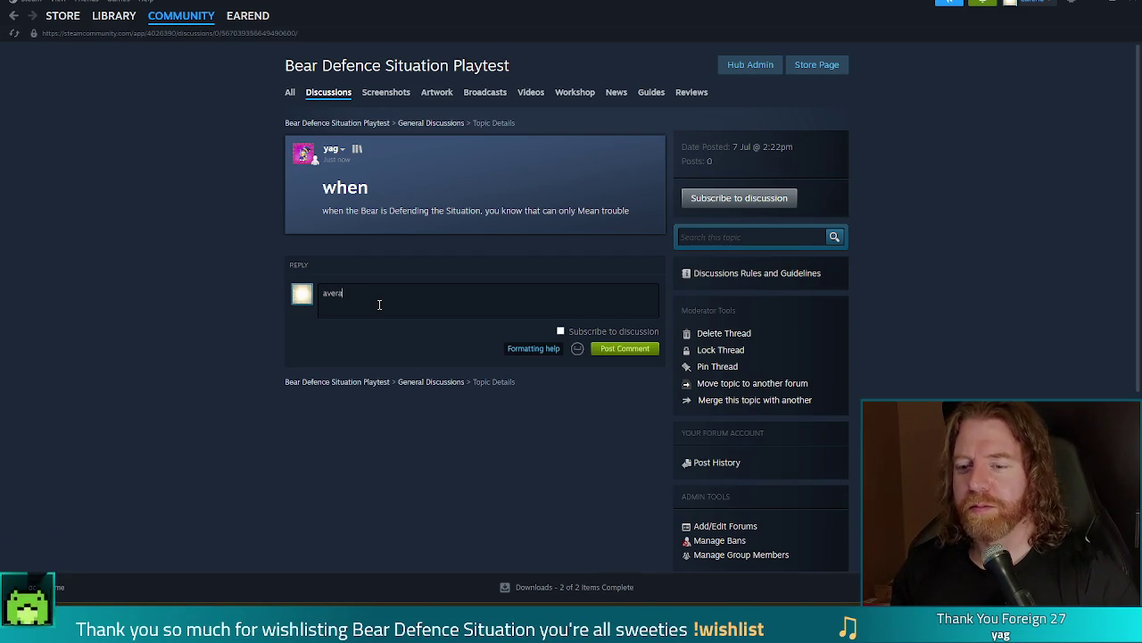
text(rouble)
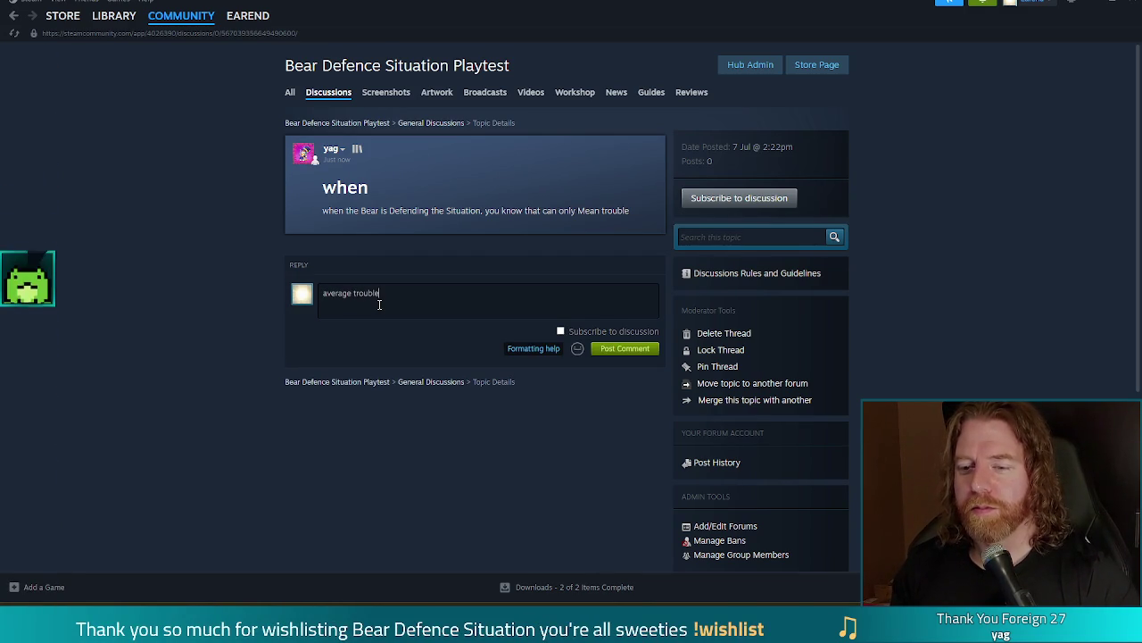
click(630, 350)
key(alt+Tab)
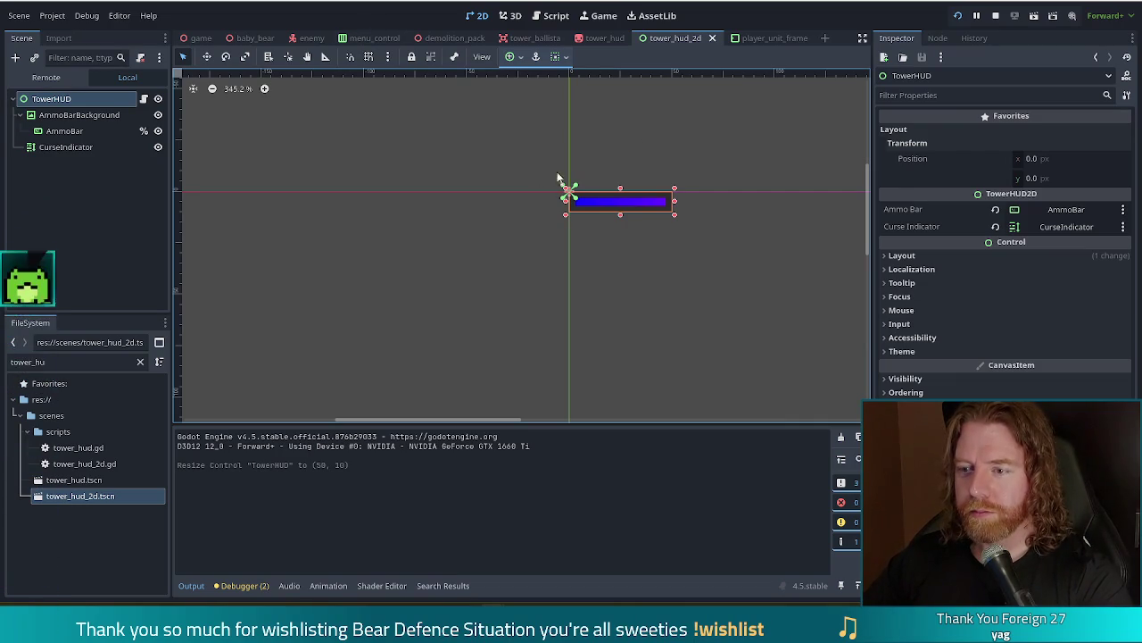
On the AmmoBar, lighten the first Progress gradient point to soft blue (about 6363ff)
click(619, 199)
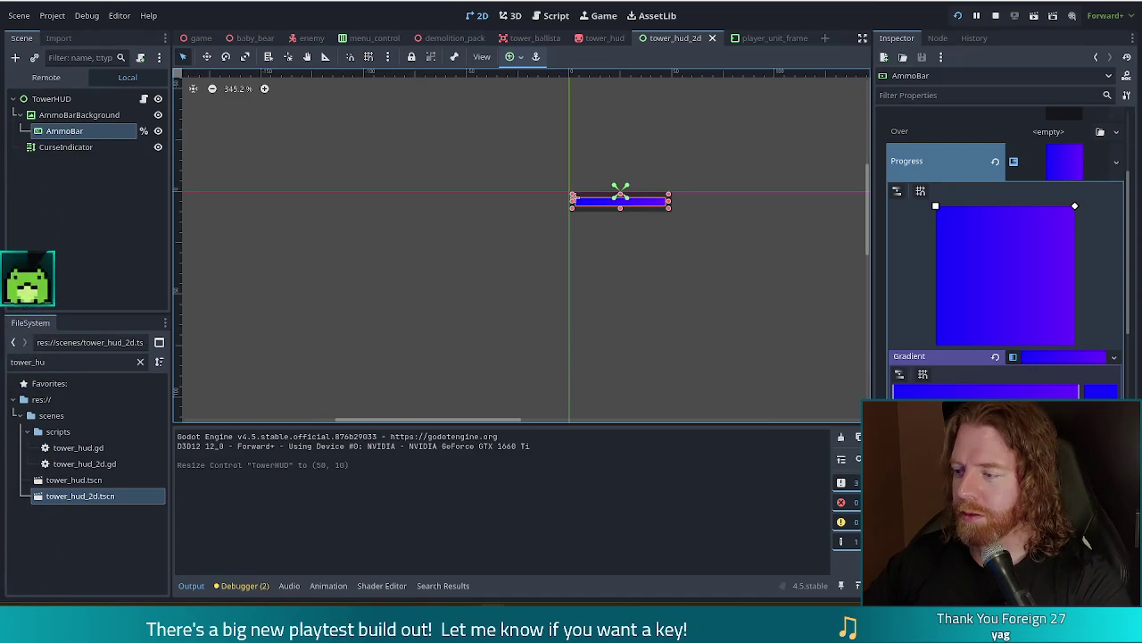
click(1079, 391)
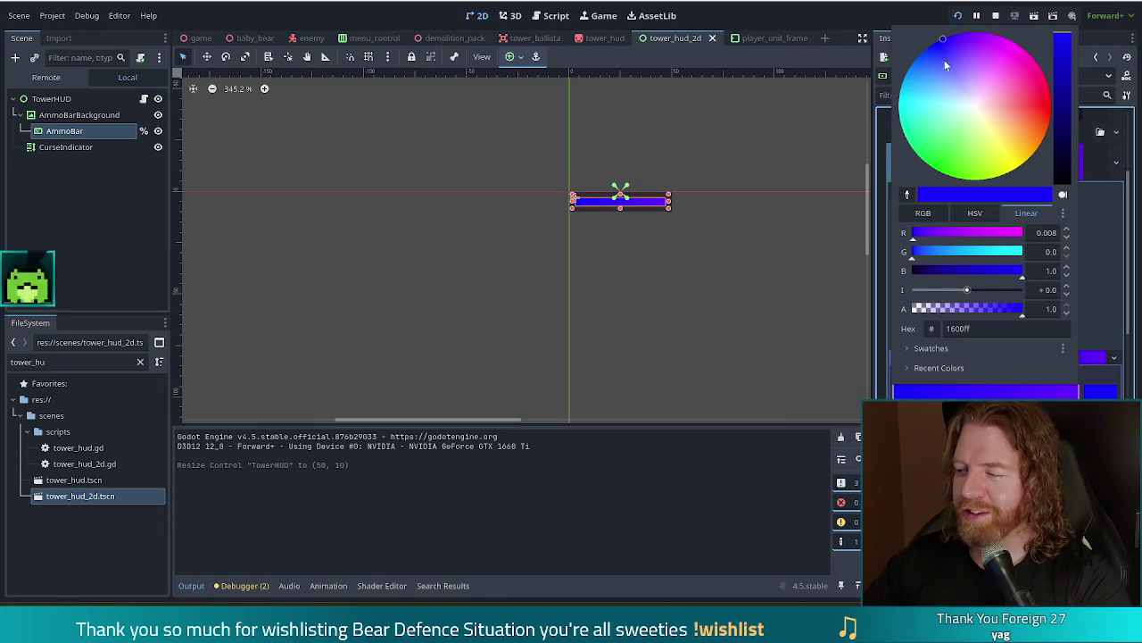
click(952, 69)
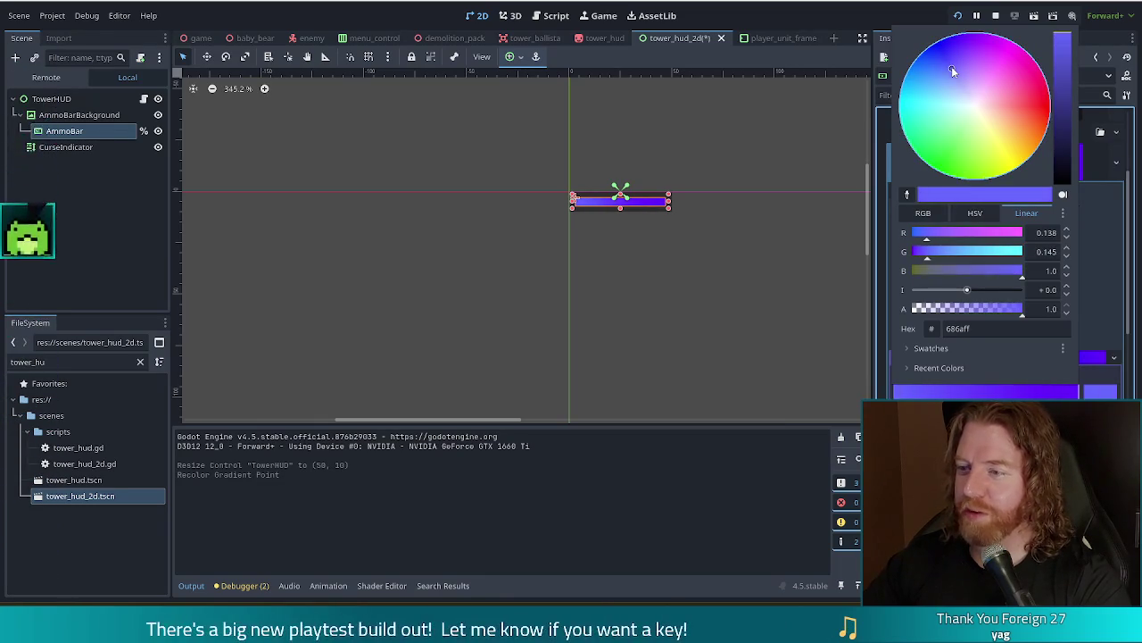
click(952, 68)
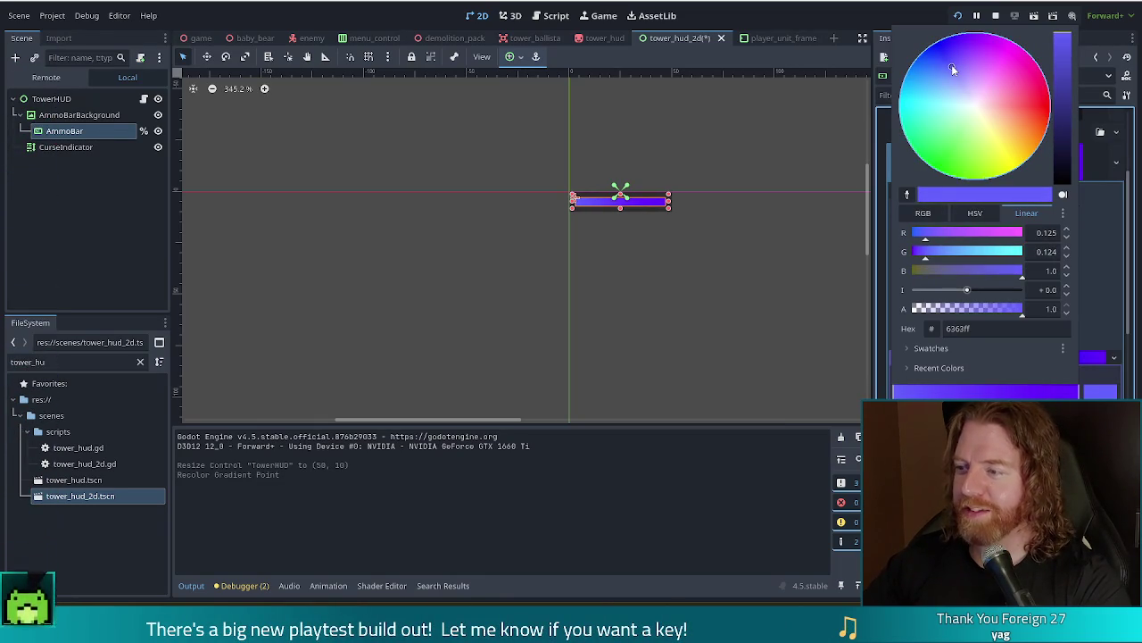
click(825, 41)
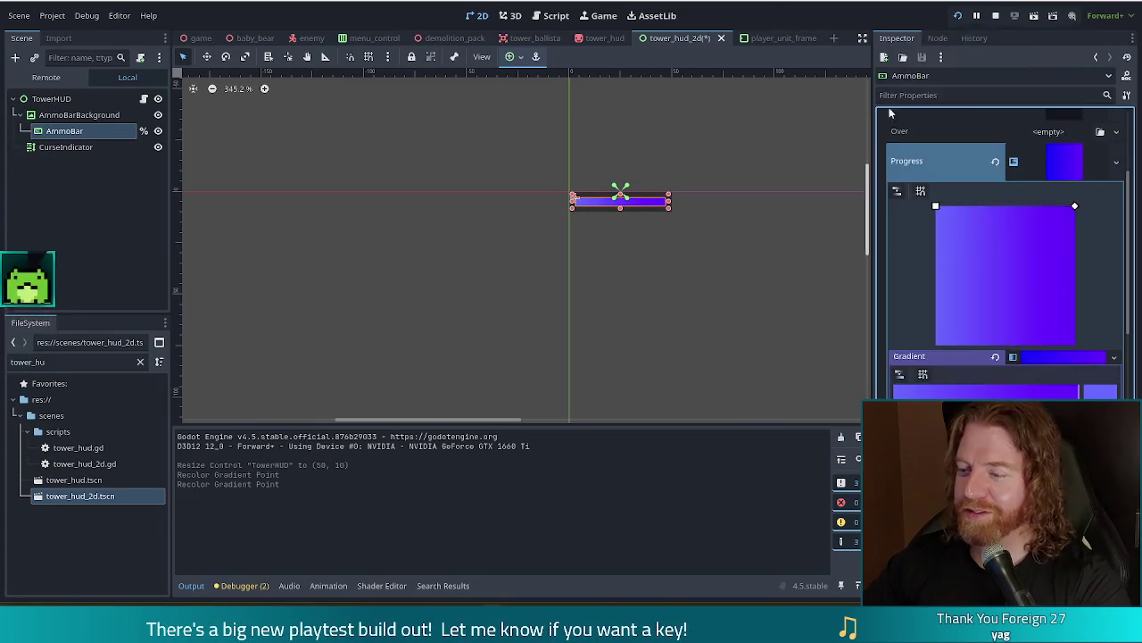
Shift the second gradient point to purple (about 8f3dff) and save tower_hud_2d
click(1098, 394)
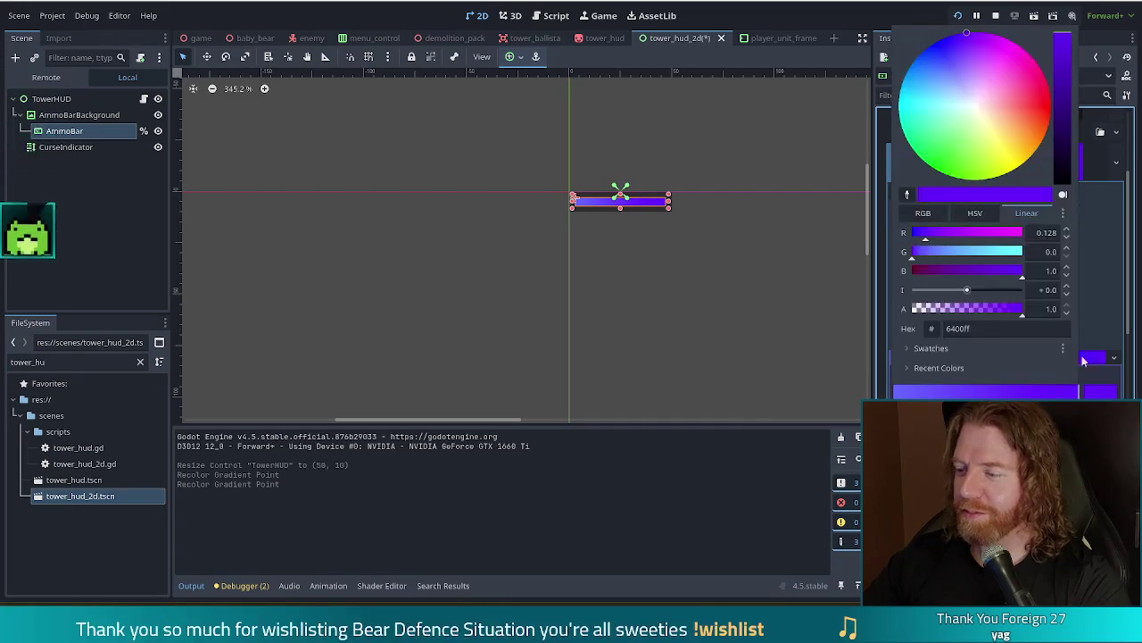
drag(967, 35, 970, 52)
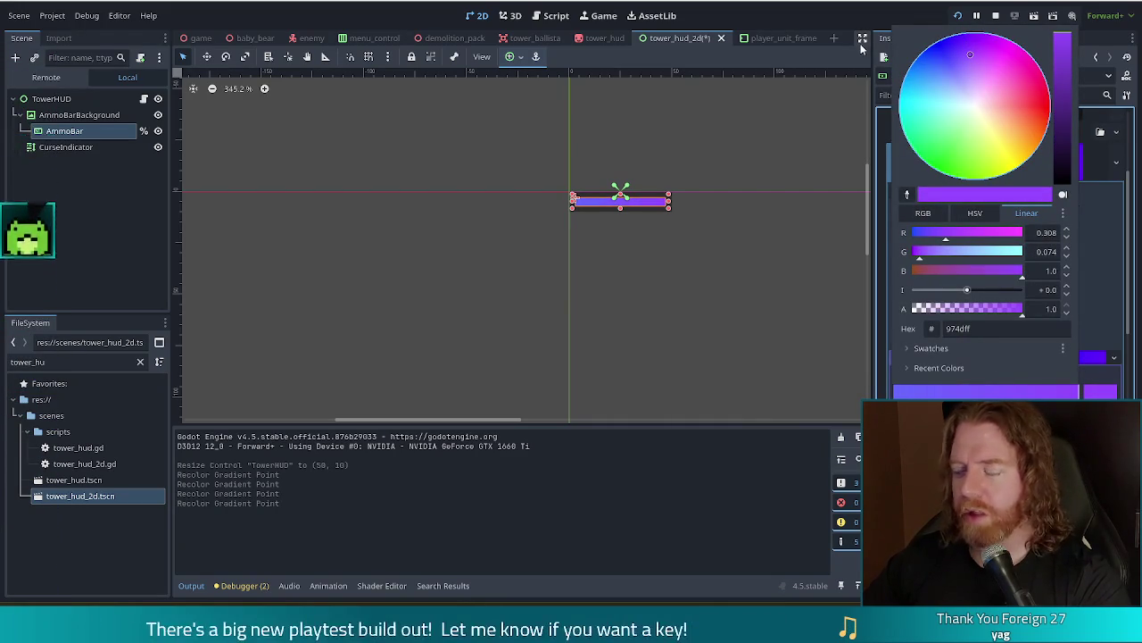
click(802, 17)
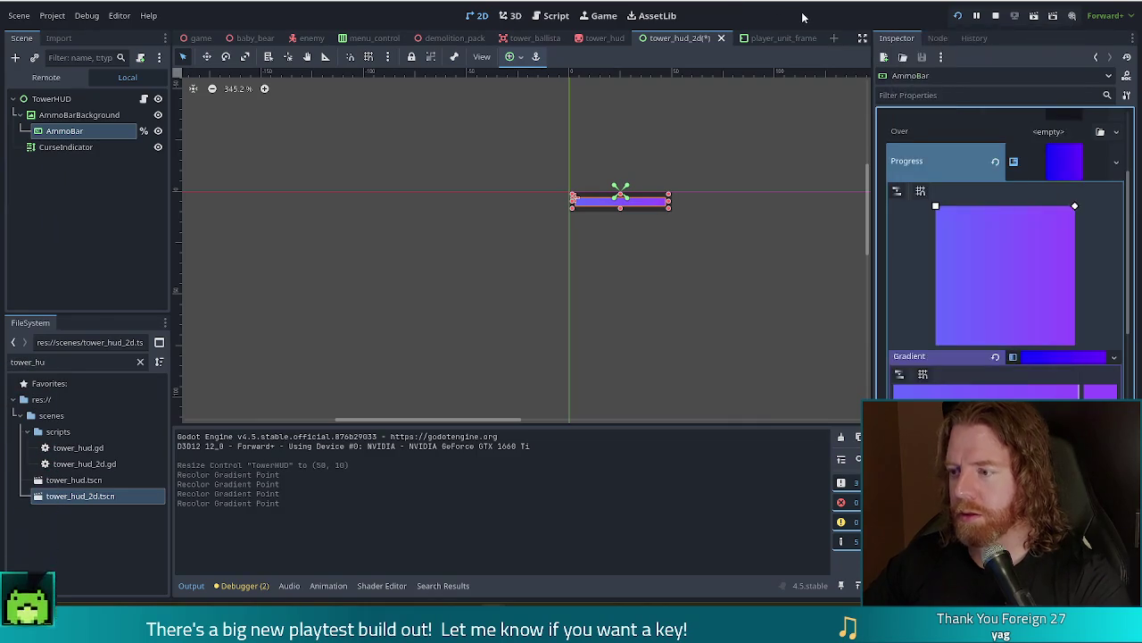
key(ctrl+s)
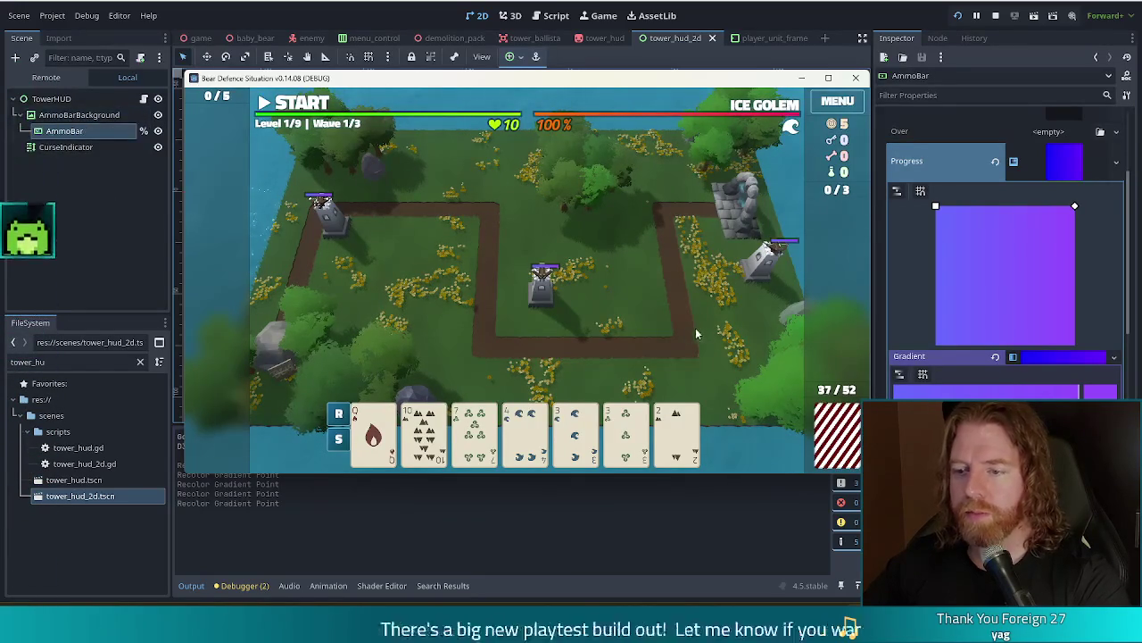
click(828, 78)
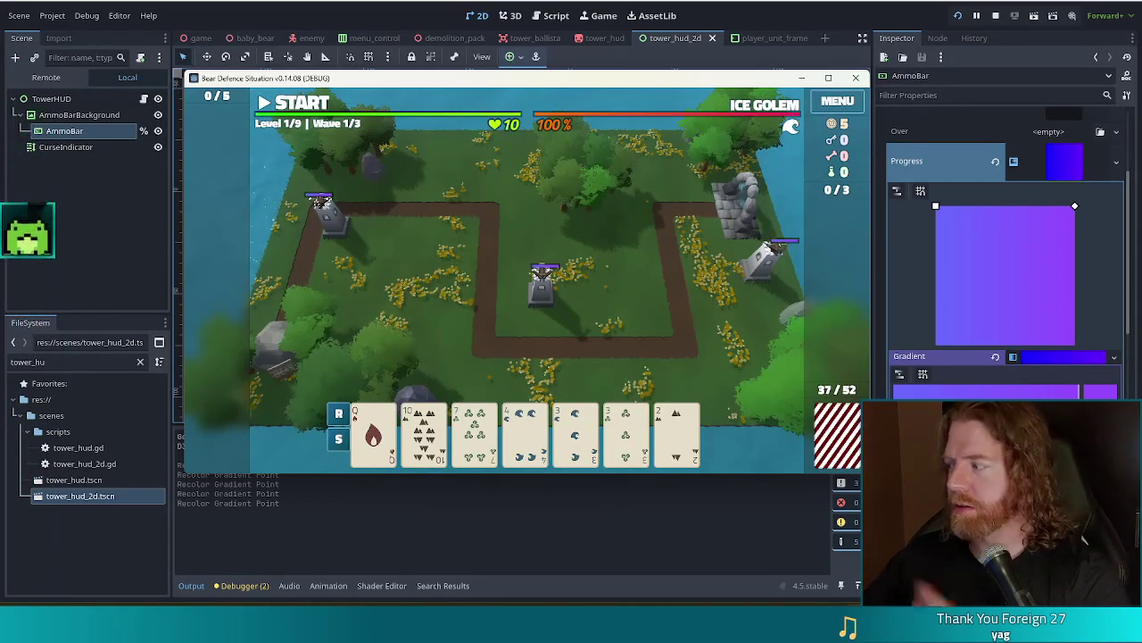
click(995, 15)
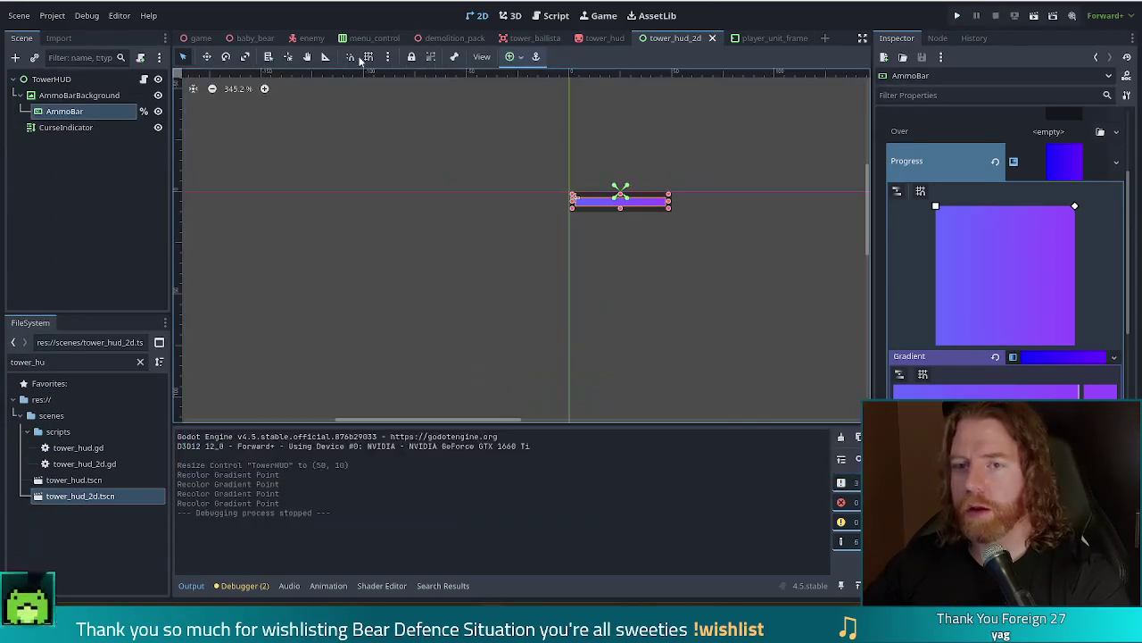
Open Project Settings at Rendering > Rendering Device to view the Vulkan driver's d3d12 Windows override
click(51, 15)
click(80, 30)
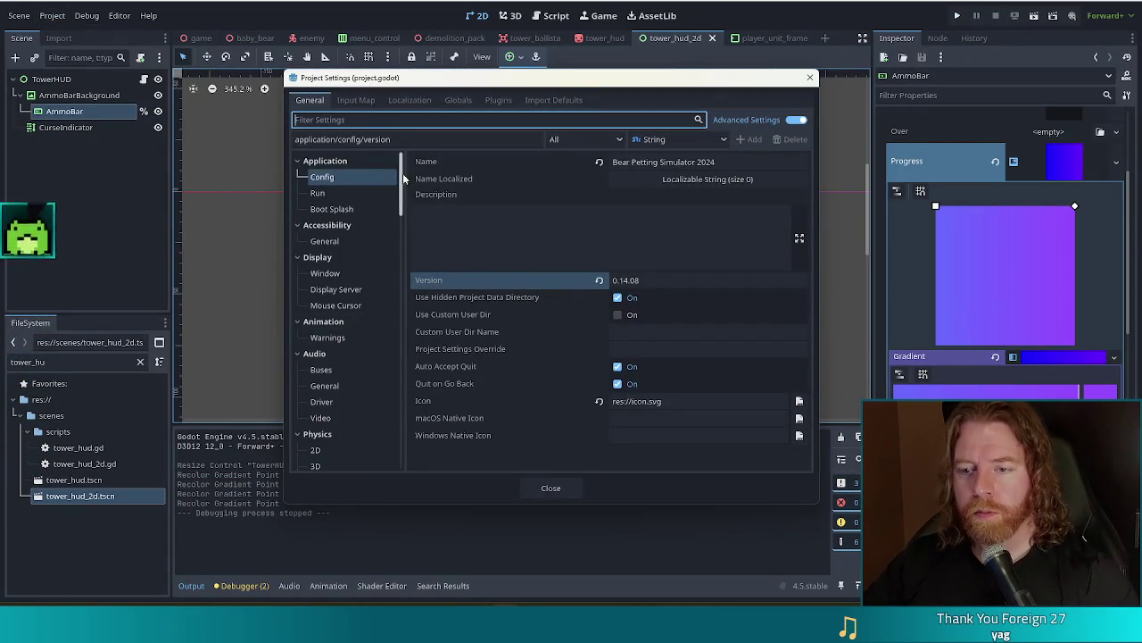
drag(404, 186, 397, 279)
click(330, 246)
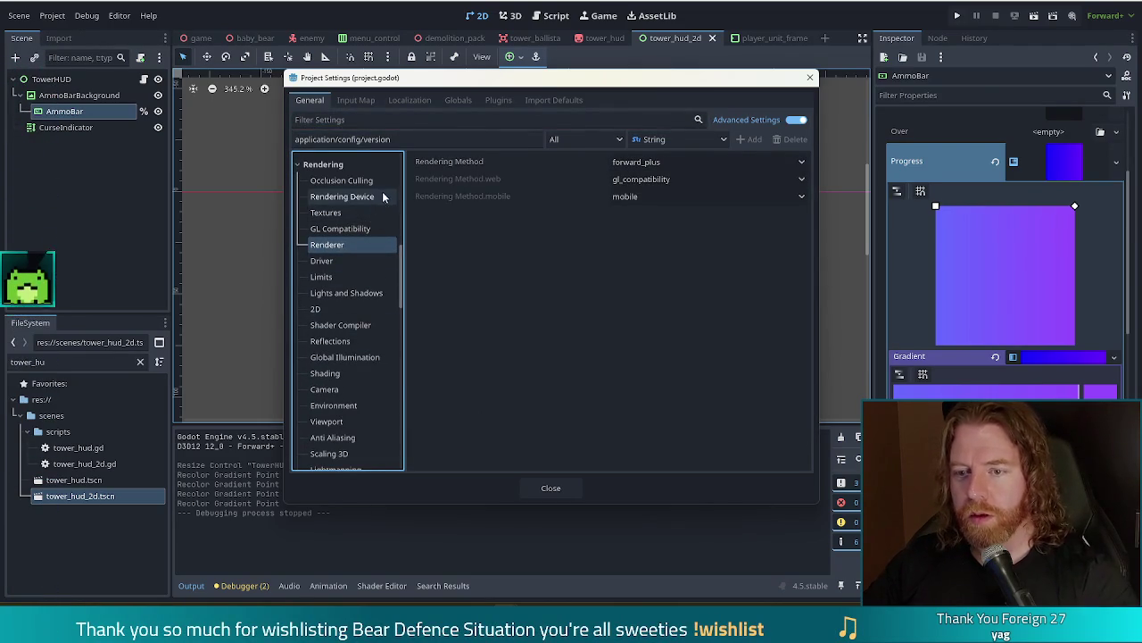
click(369, 196)
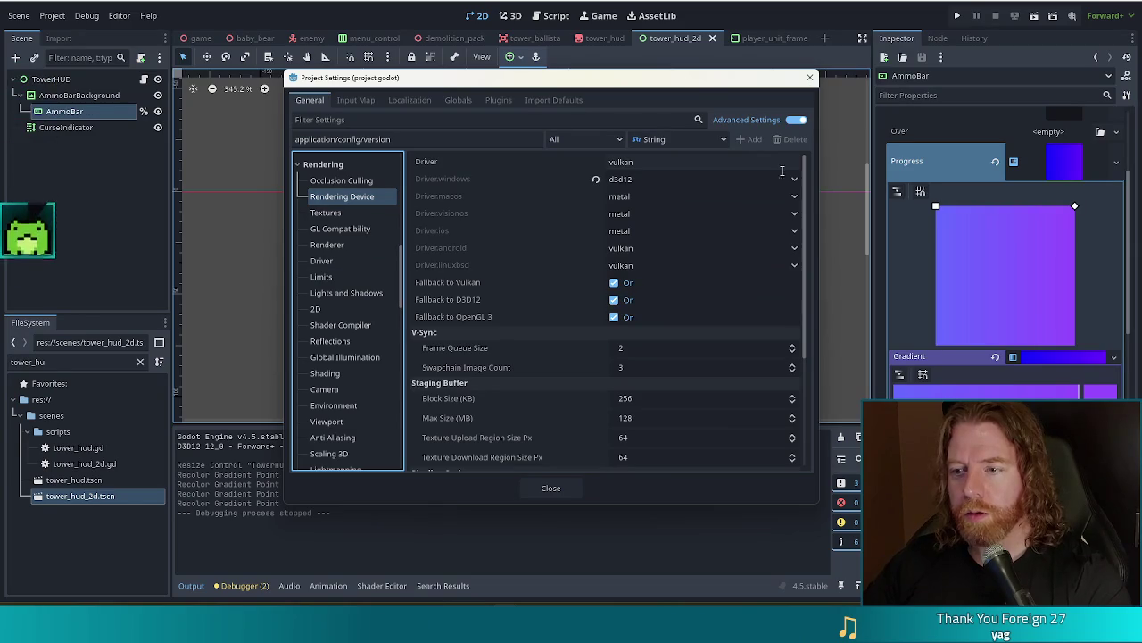
mouse_move(462, 188)
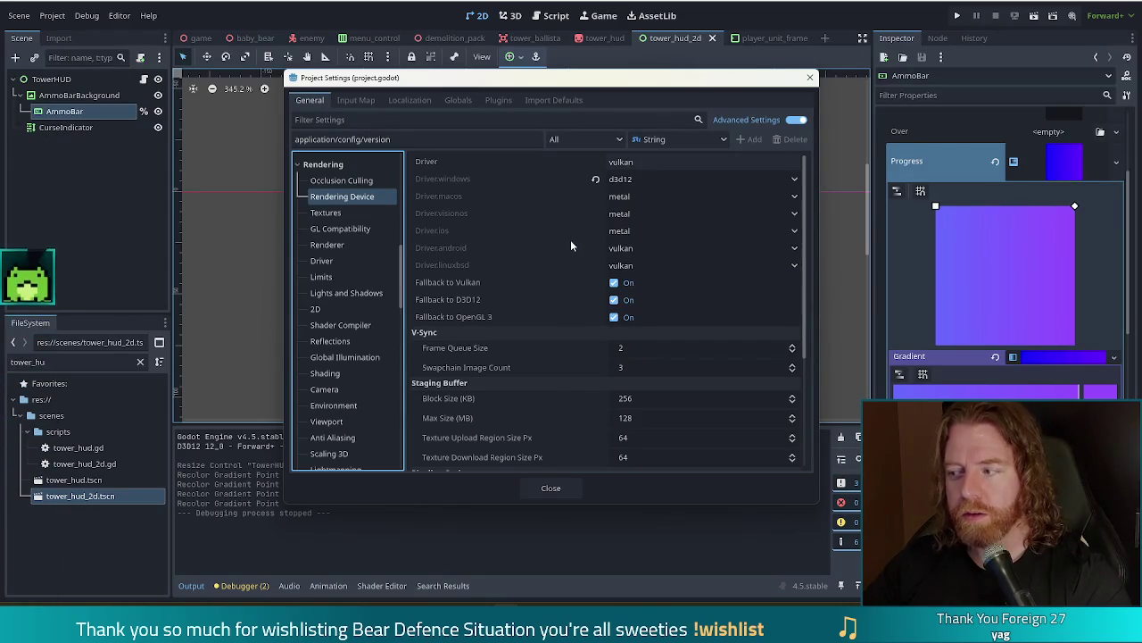
drag(612, 83, 588, 83)
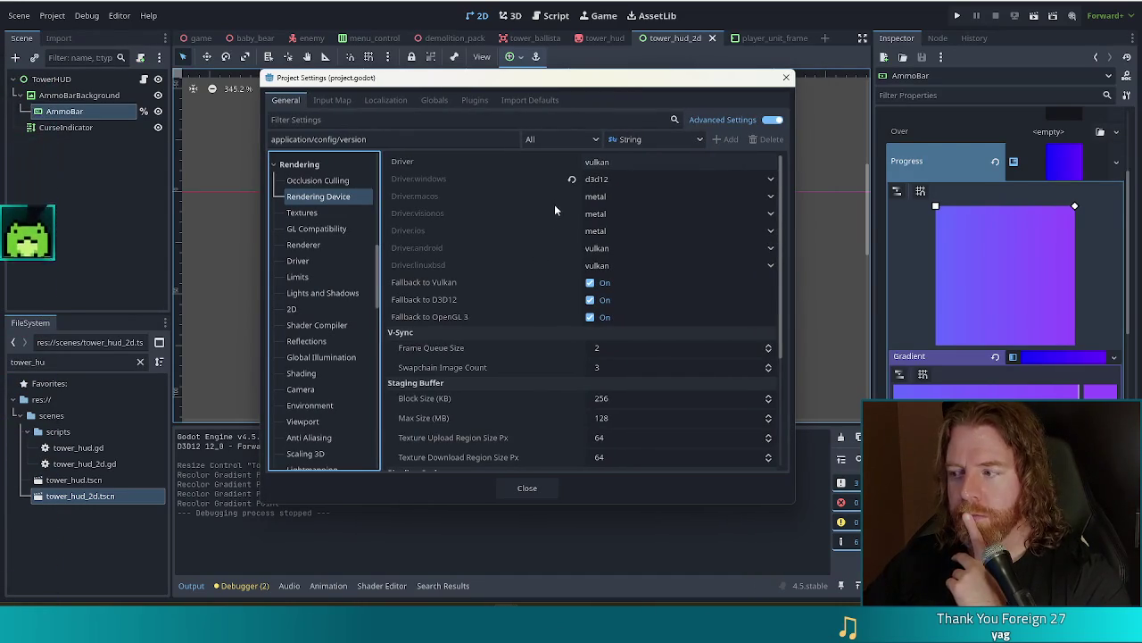
mouse_move(553, 242)
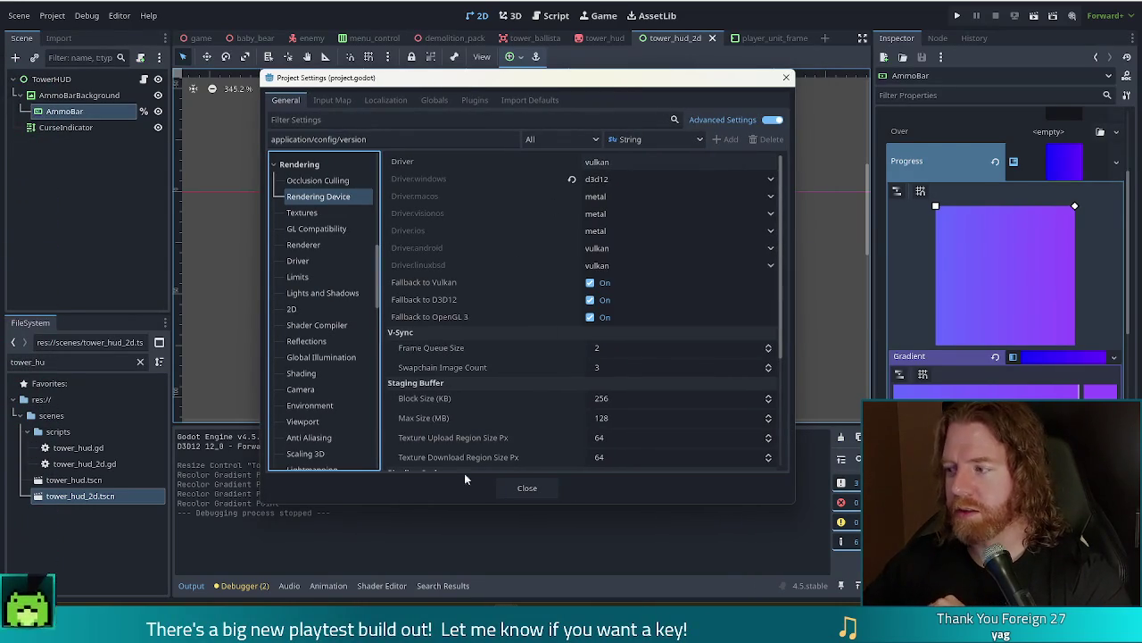
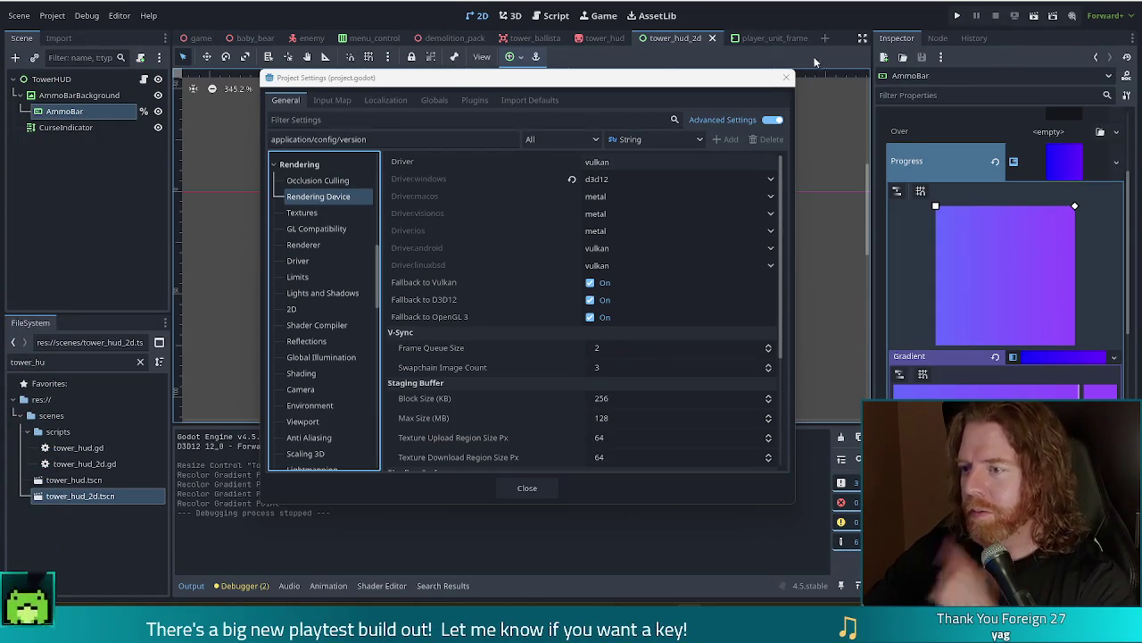
Close Godot's Project Settings dialog
click(786, 78)
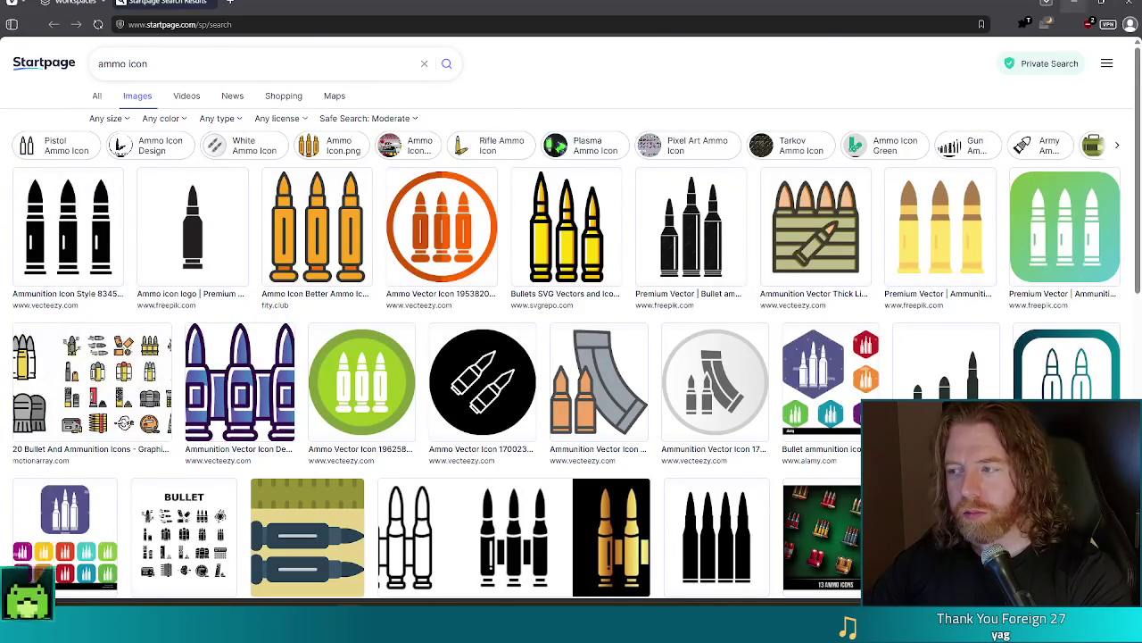
Close the browser's 'ammo icon' image results to get back to the Godot HUD scene
click(1131, 5)
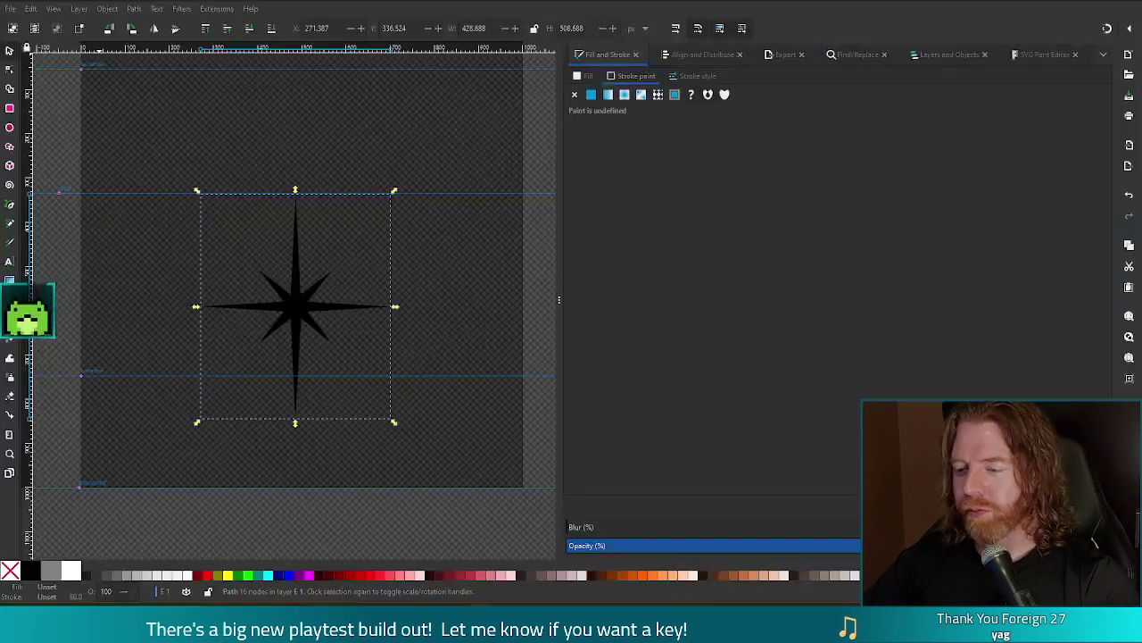
Switch to the Inkscape window holding the star drawing
click(473, 625)
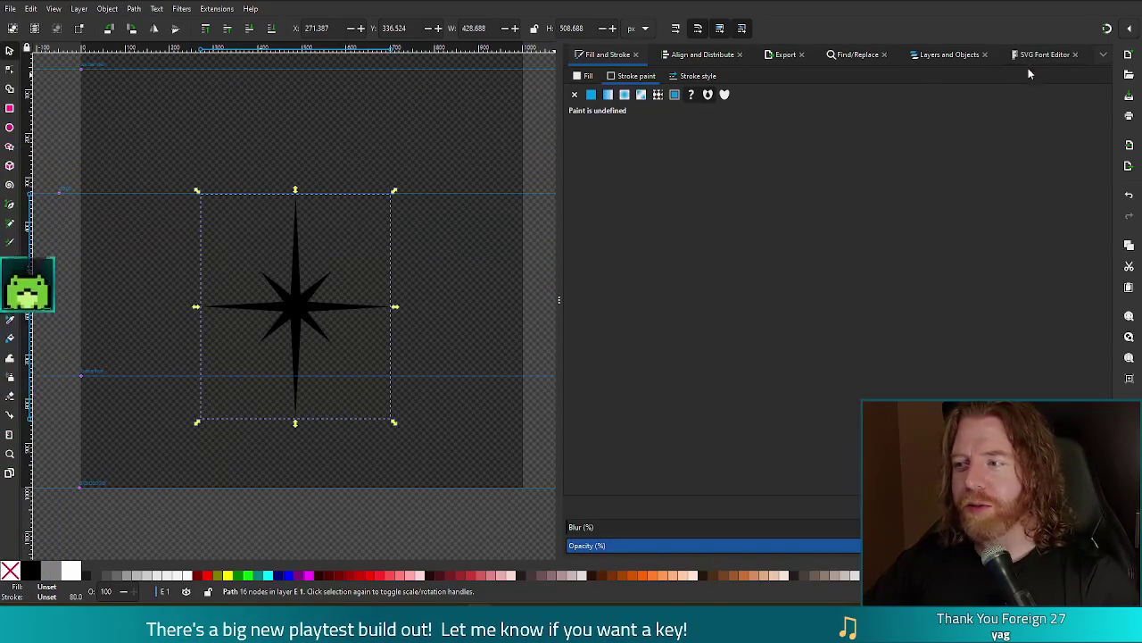
Show Inkscape's Layers and Objects tree, revealing the star as path26 in layer E 1
click(957, 55)
mouse_move(1084, 213)
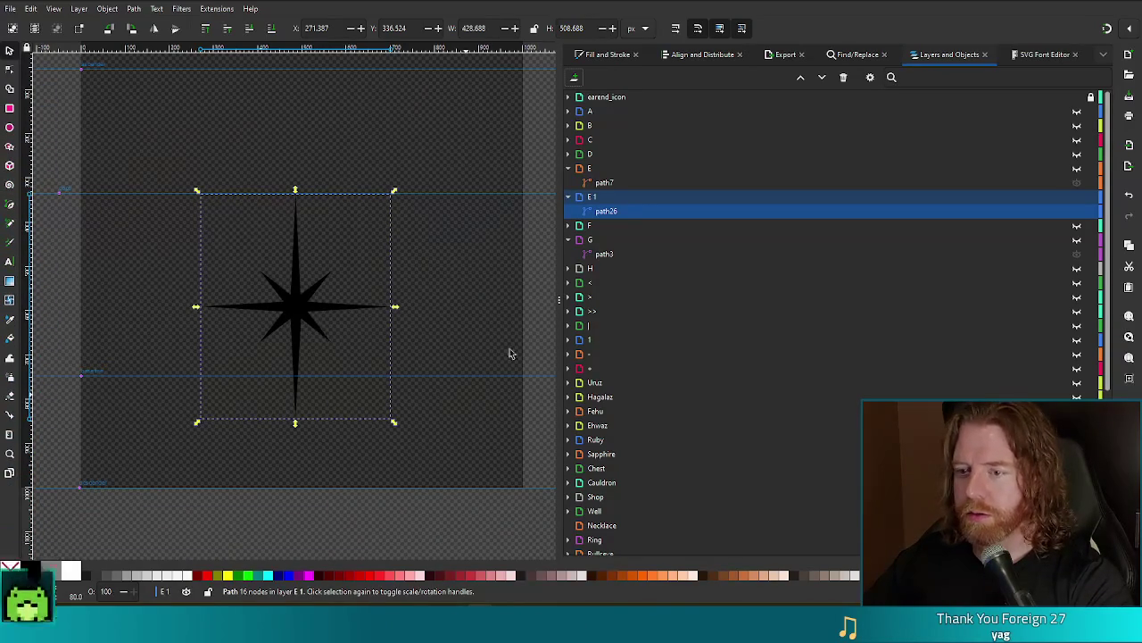
Hide layer E 1 so the star disappears from the canvas, leaving layer G unchanged
click(1076, 198)
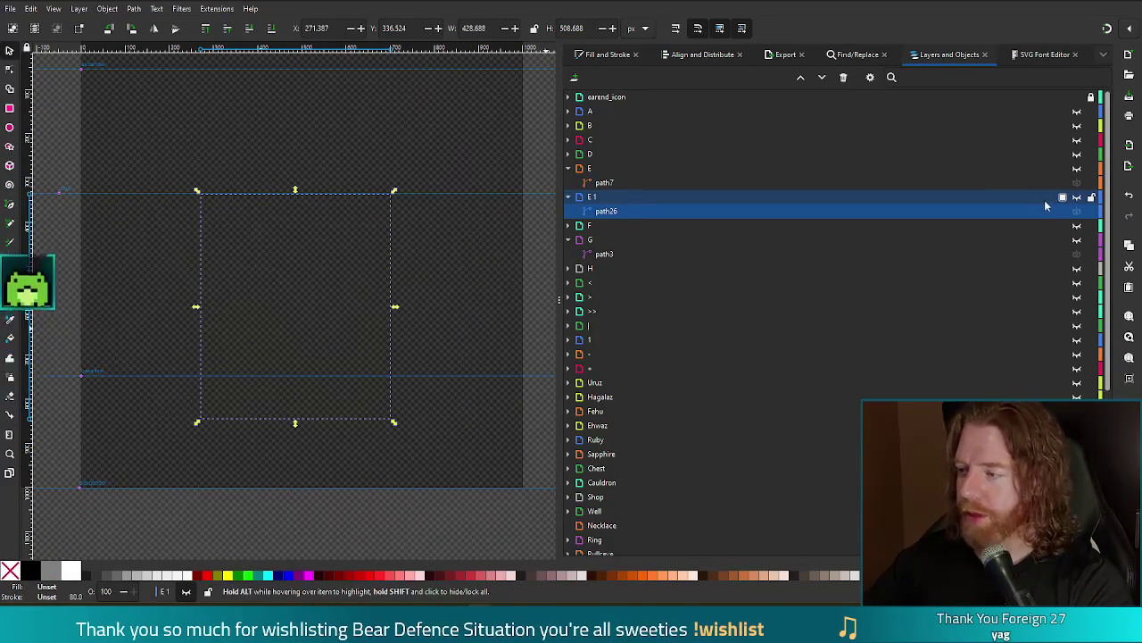
right_click(1002, 237)
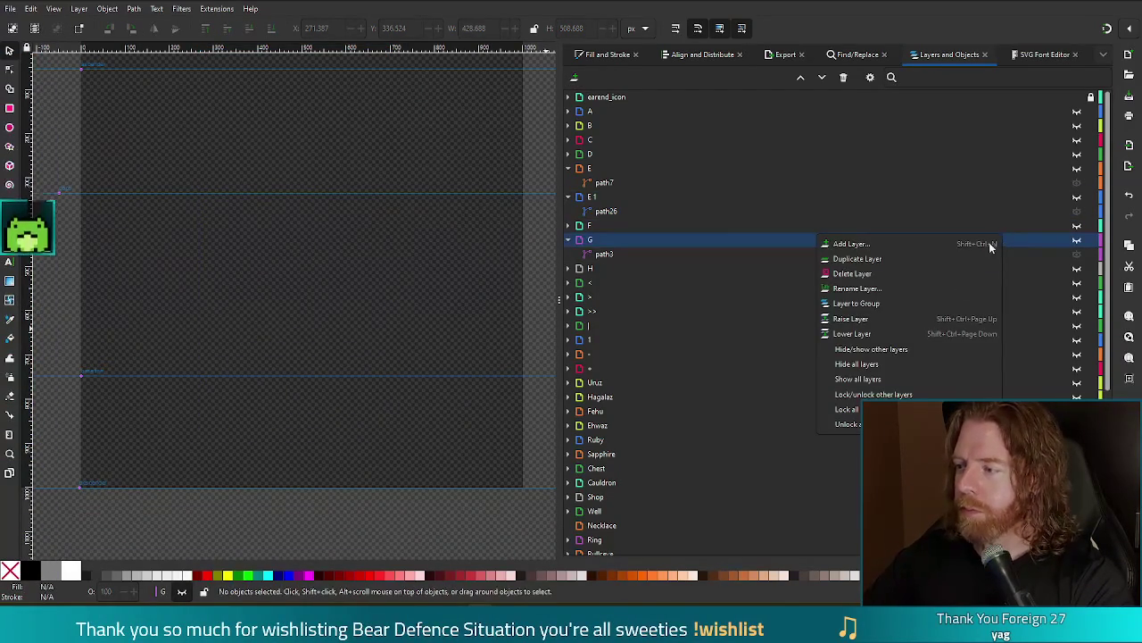
click(788, 10)
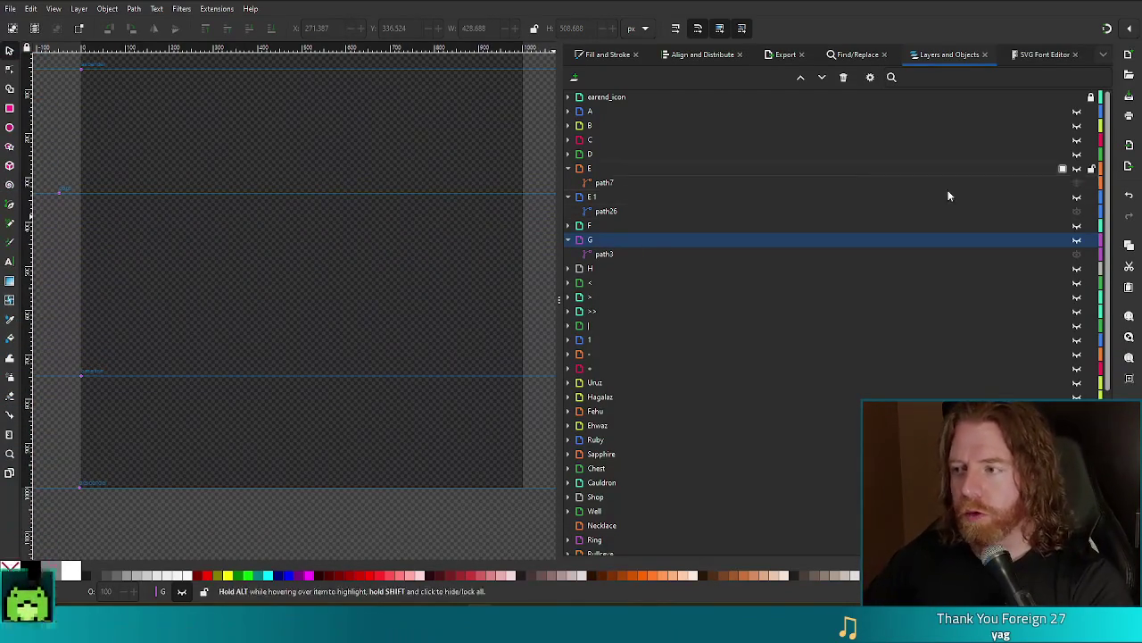
Add a new layer named 'ammo' next to the crosshair layer
scroll(1109, 207, down, 2)
scroll(1109, 208, down, 5)
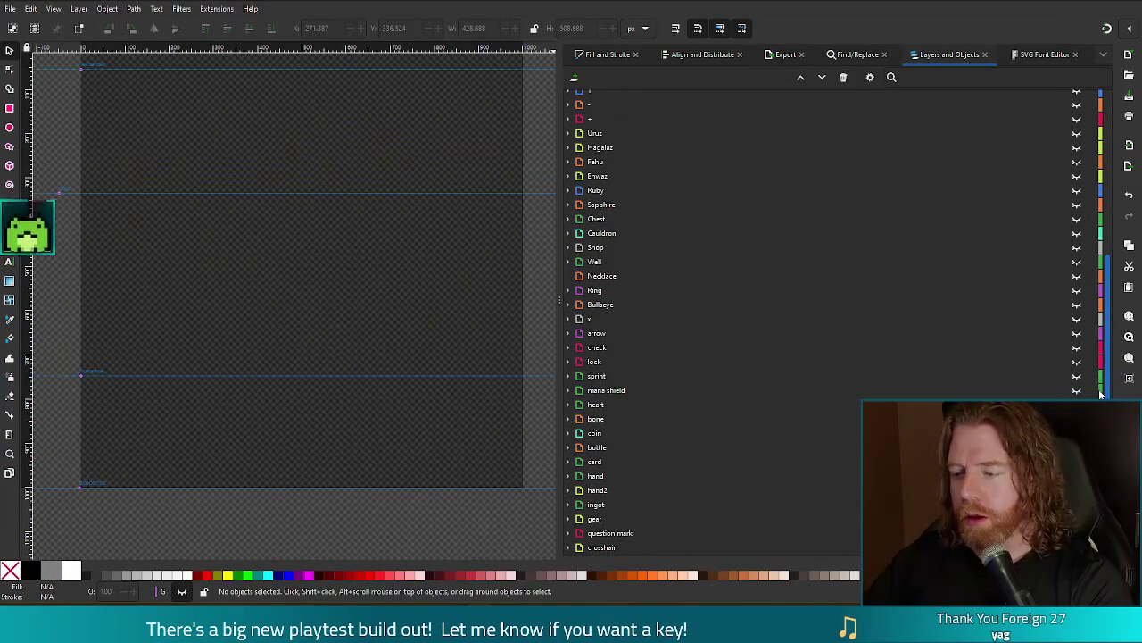
click(603, 546)
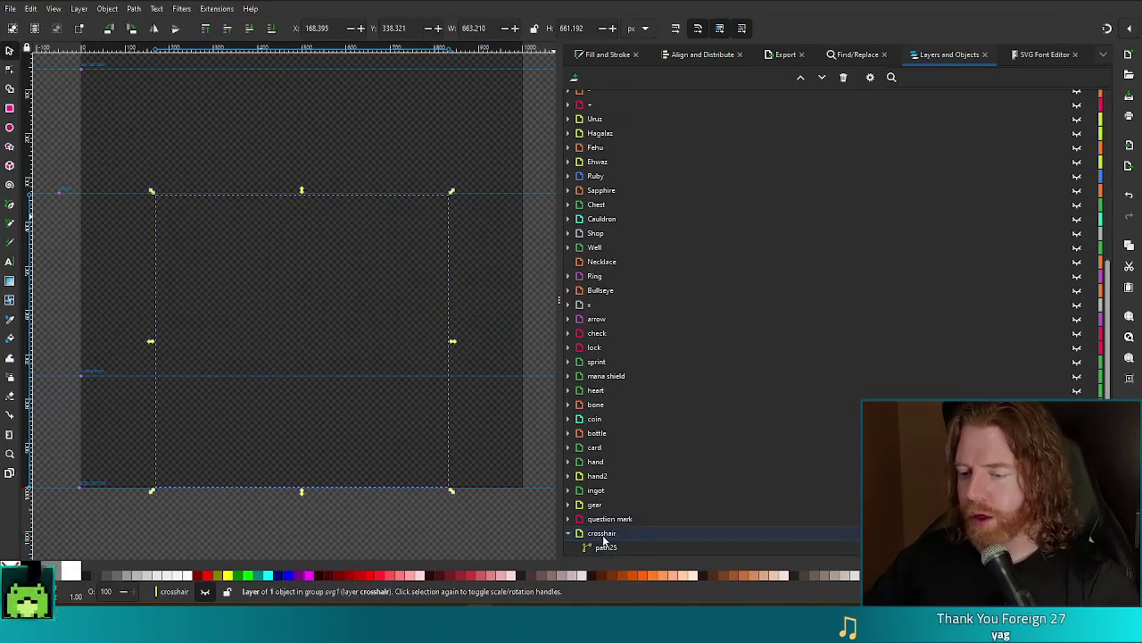
right_click(603, 540)
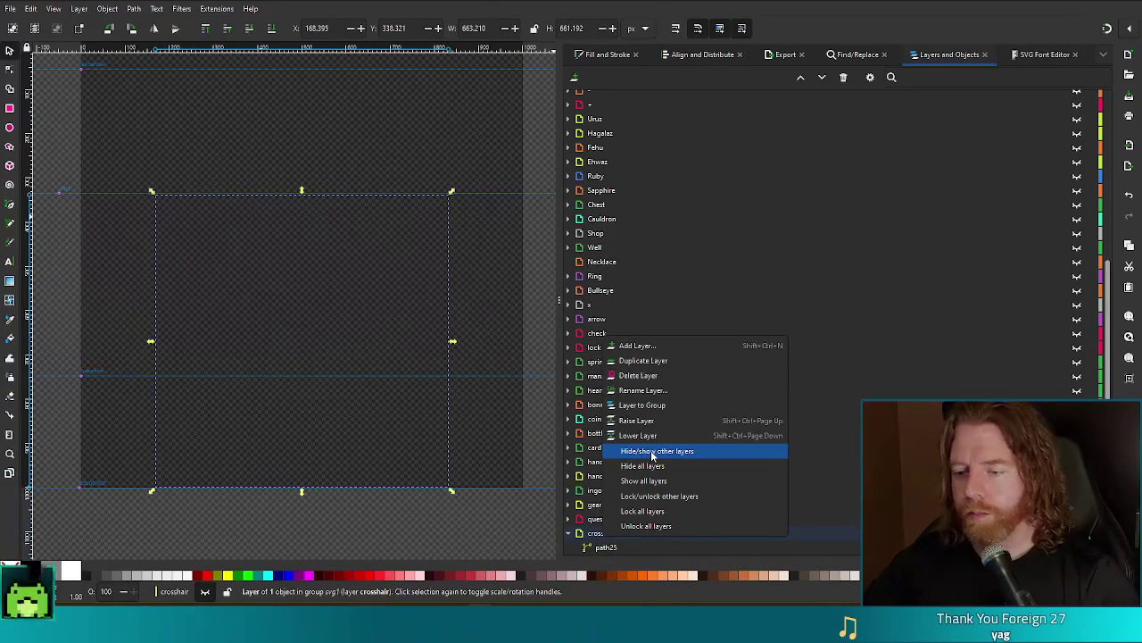
click(643, 346)
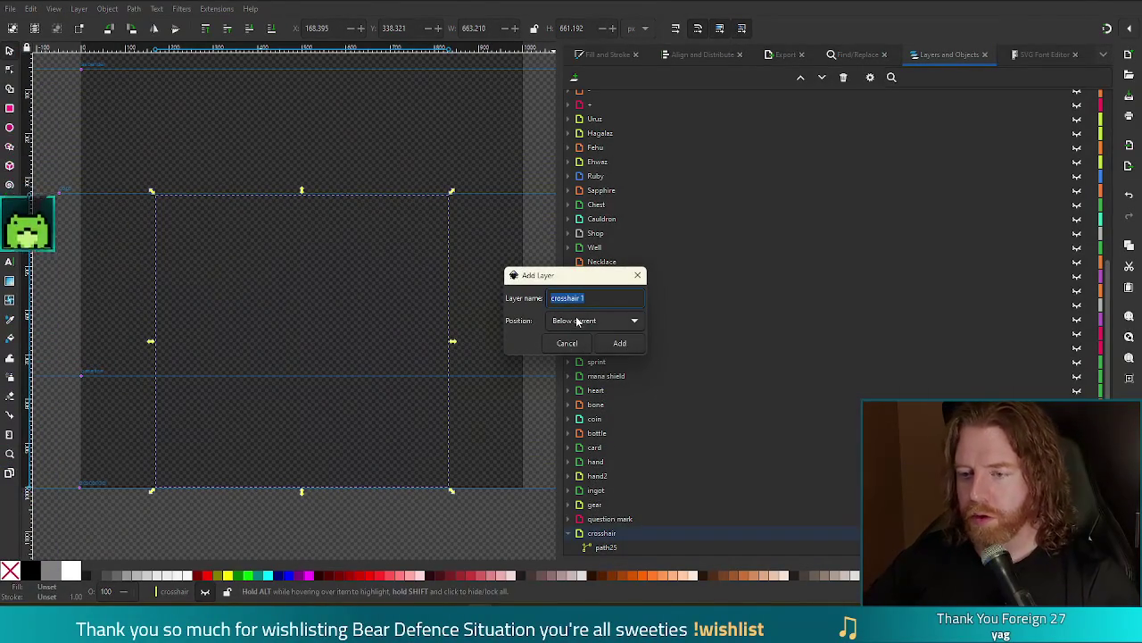
text(ammo)
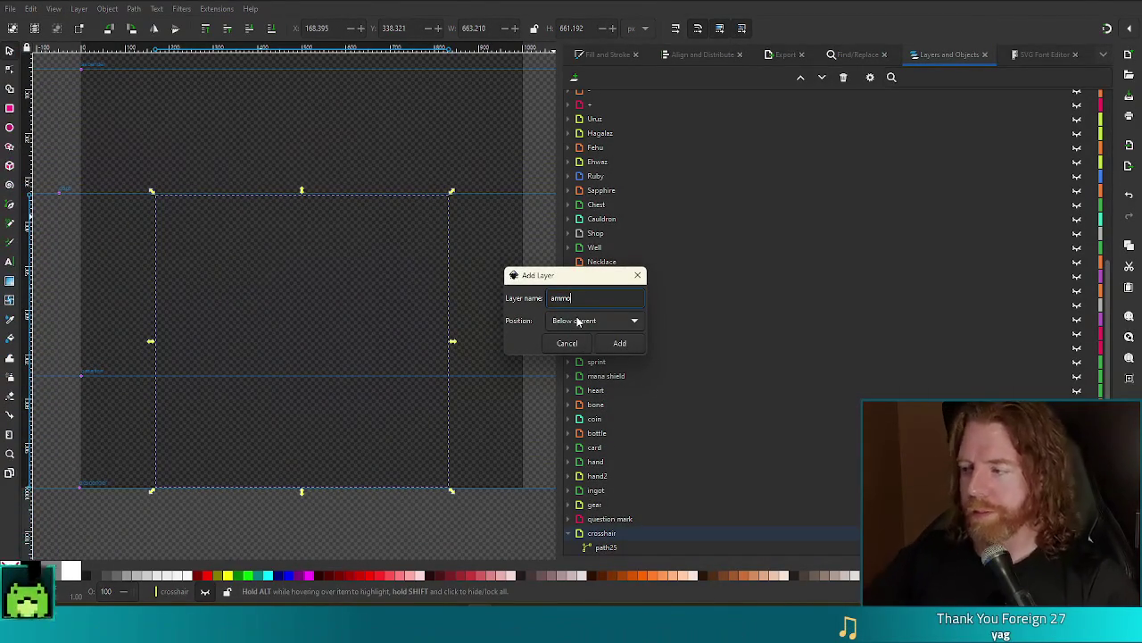
click(620, 344)
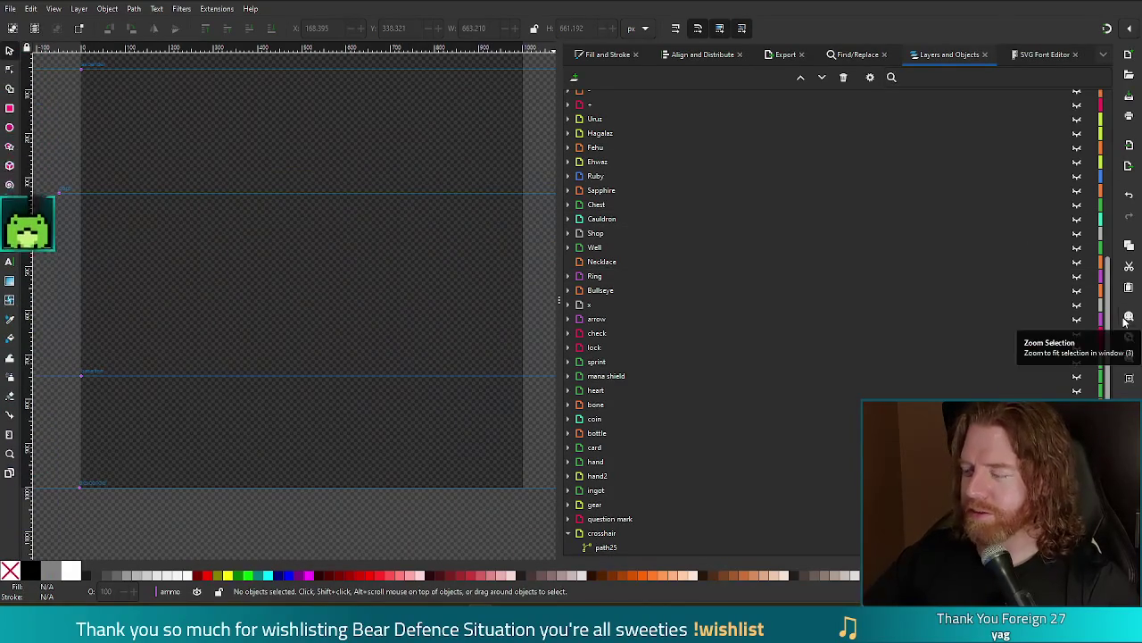
scroll(759, 447, down, 1)
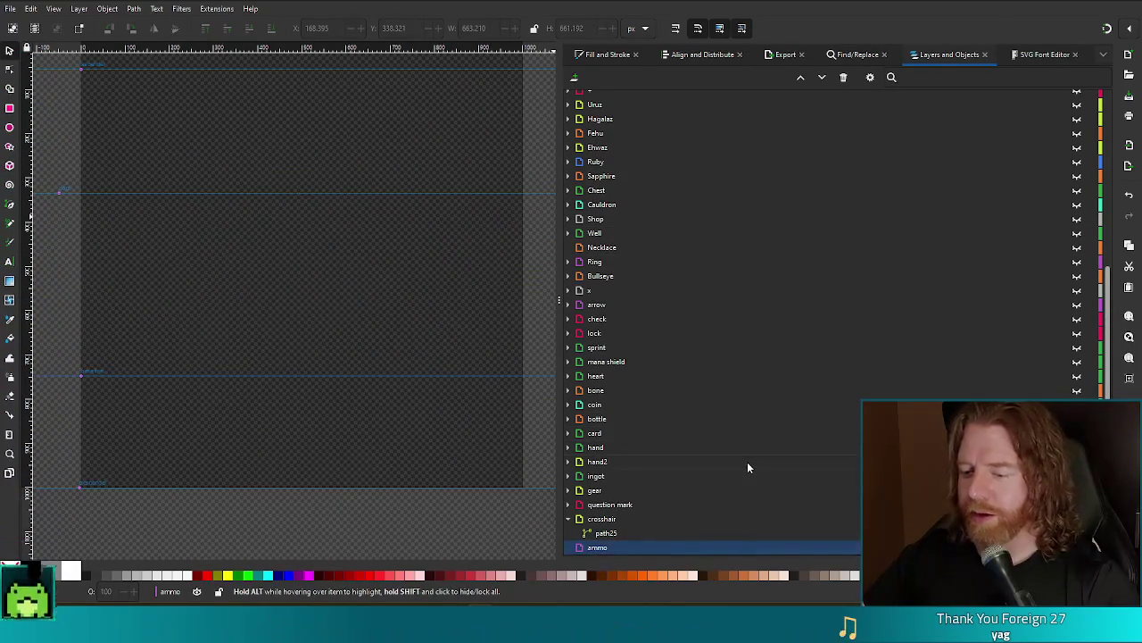
click(10, 109)
Draw a tall rounded rectangle on the page's left and show its Fill and Stroke settings
mouse_move(148, 221)
mouse_down()
mouse_move(264, 420)
mouse_move(236, 468)
mouse_move(230, 458)
mouse_up()
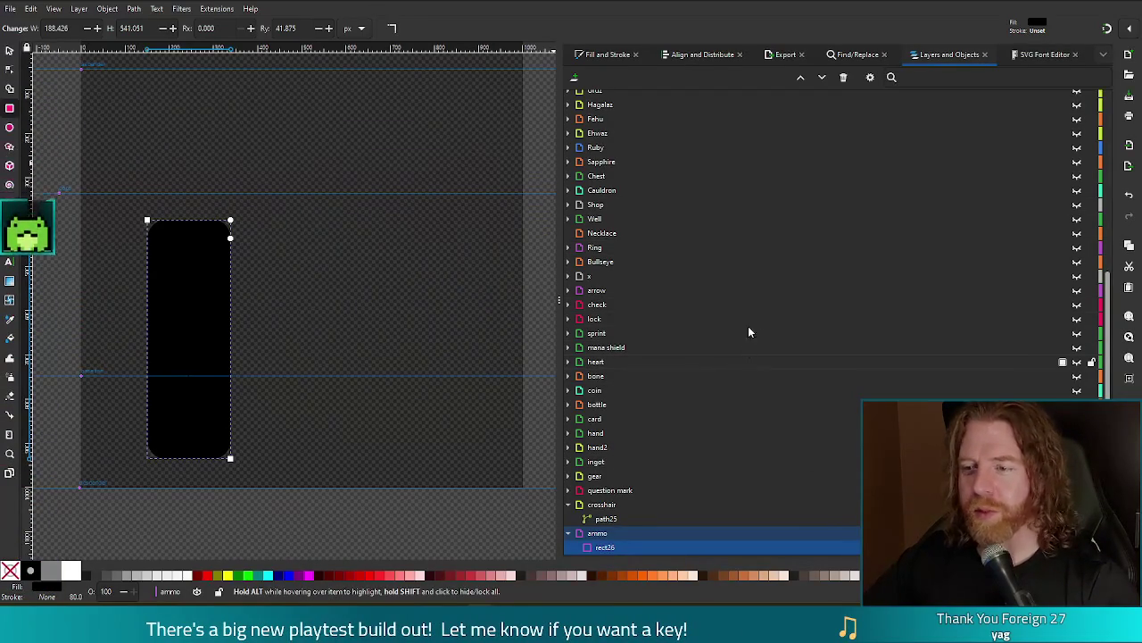
click(608, 55)
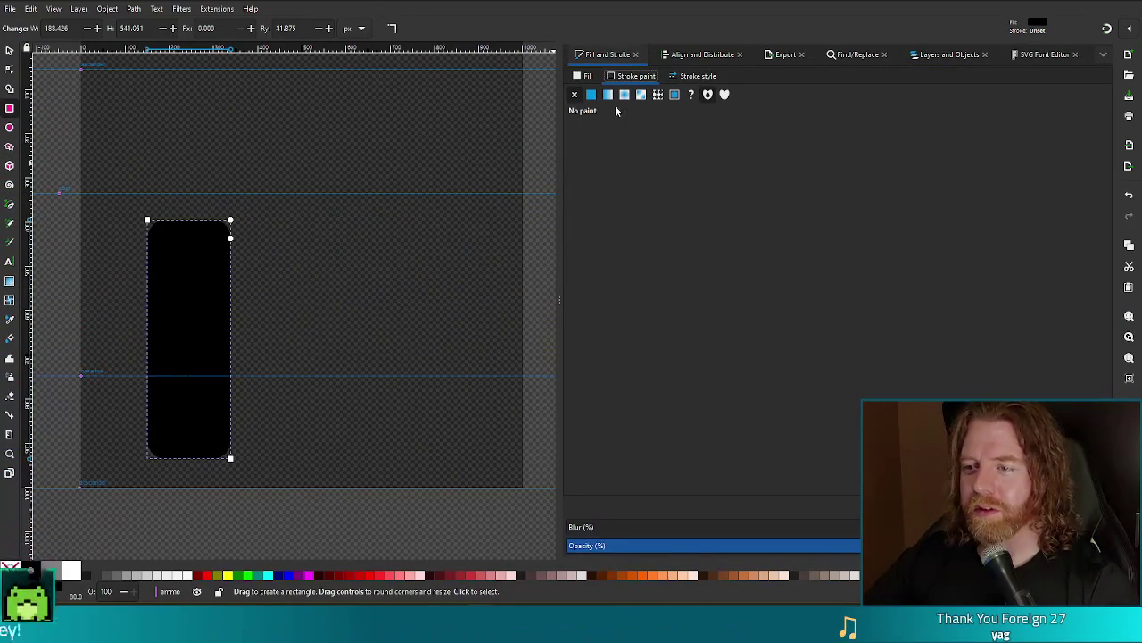
Give the rectangle a flat white fill (lightness 100) and convert it to a path
click(586, 77)
drag(670, 200, 1061, 200)
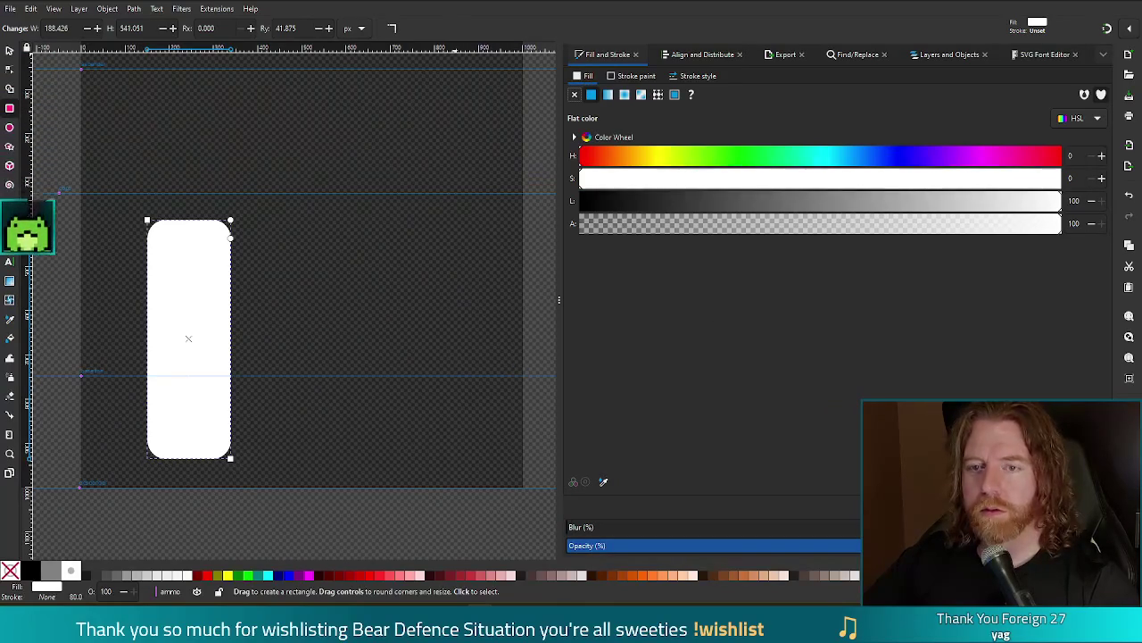
click(133, 9)
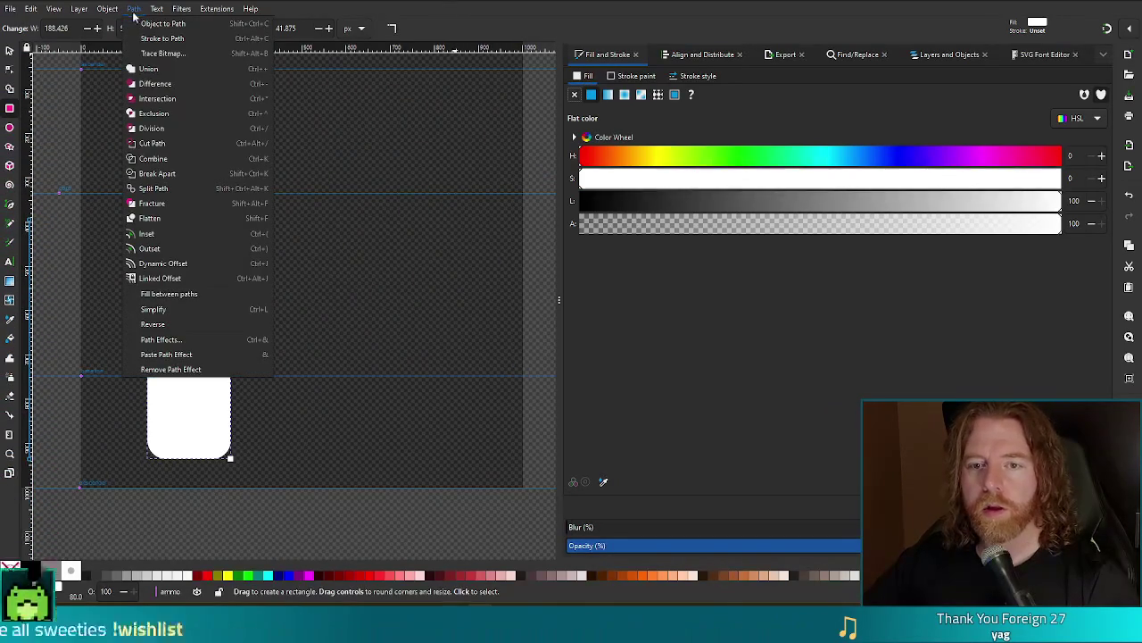
click(165, 24)
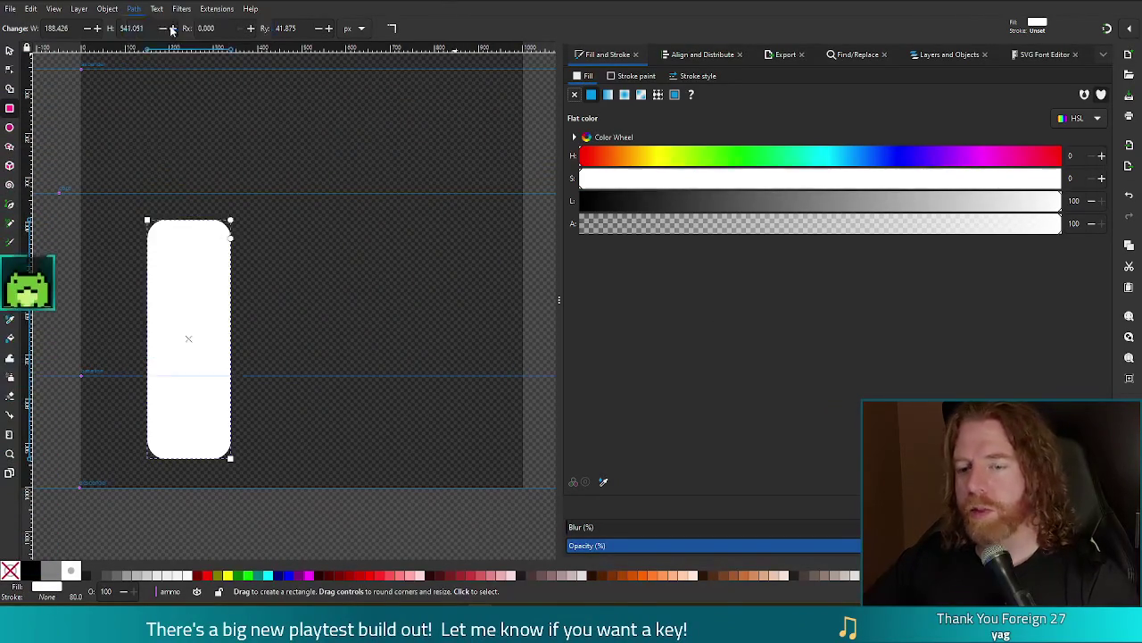
Duplicate the white bar into three side-by-side bars and select all three
key(s)
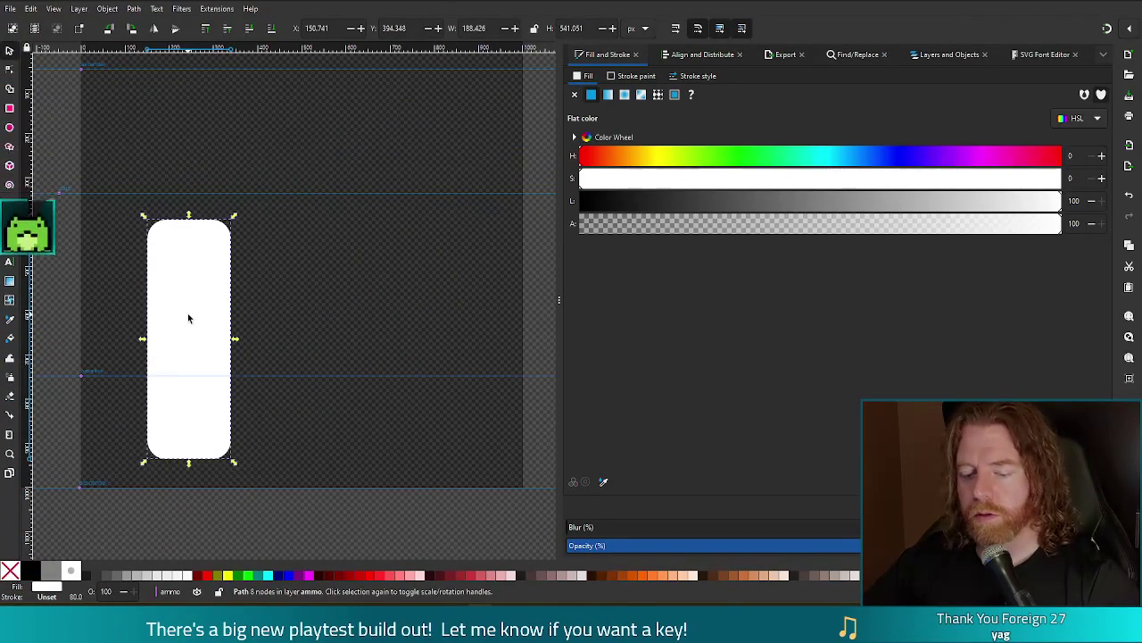
key(ctrl+d)
mouse_move(209, 316)
mouse_down()
mouse_move(309, 336)
mouse_move(326, 351)
mouse_move(439, 331)
mouse_up()
key(ctrl+d)
shift+click(312, 321)
shift+click(191, 312)
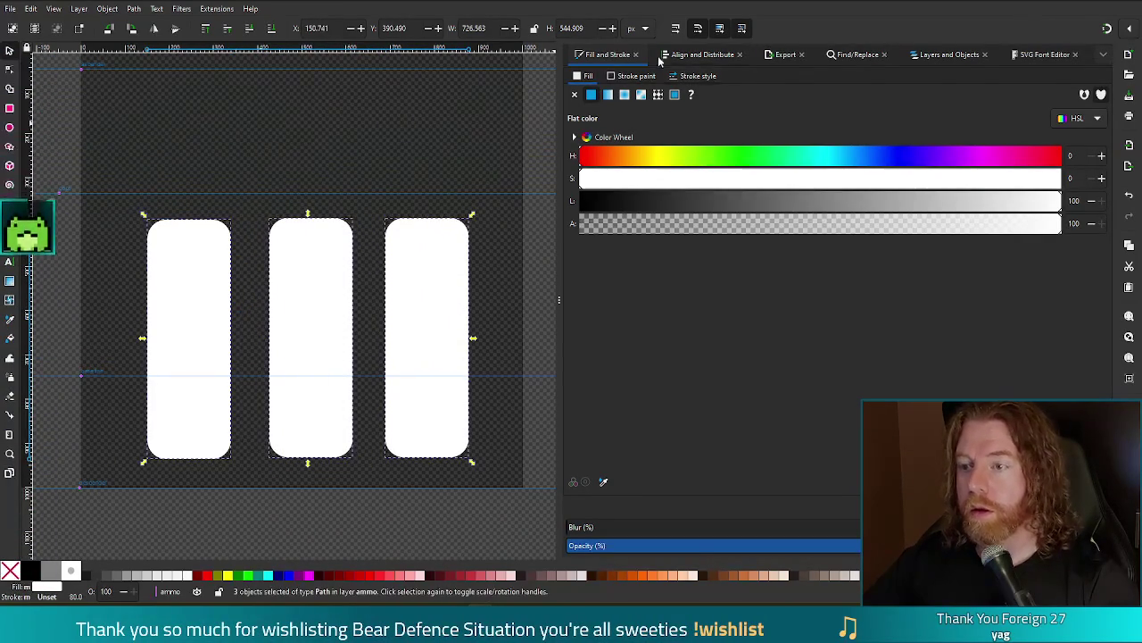
Space the three bars with equal gaps, align them to the top, and combine into one path
key(ctrl+shift+a)
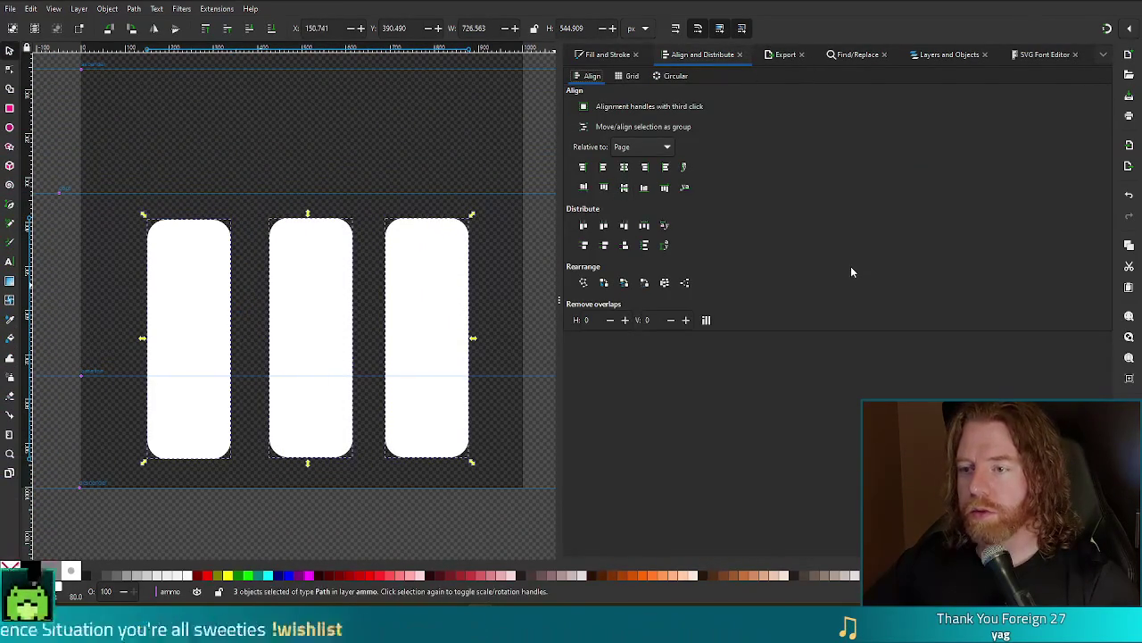
click(644, 226)
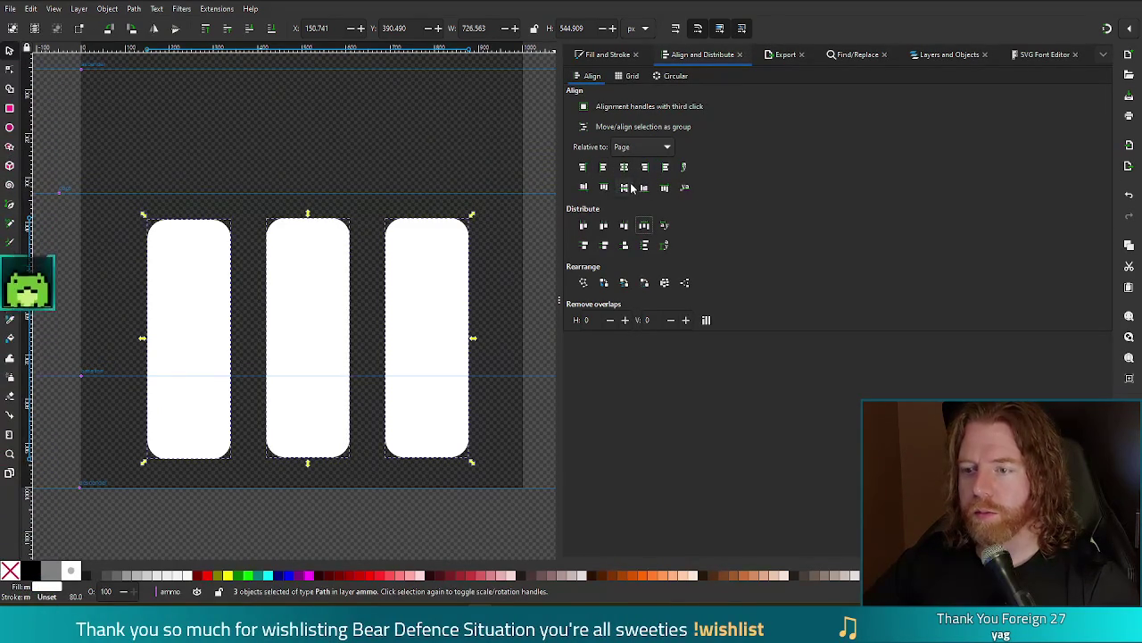
click(605, 188)
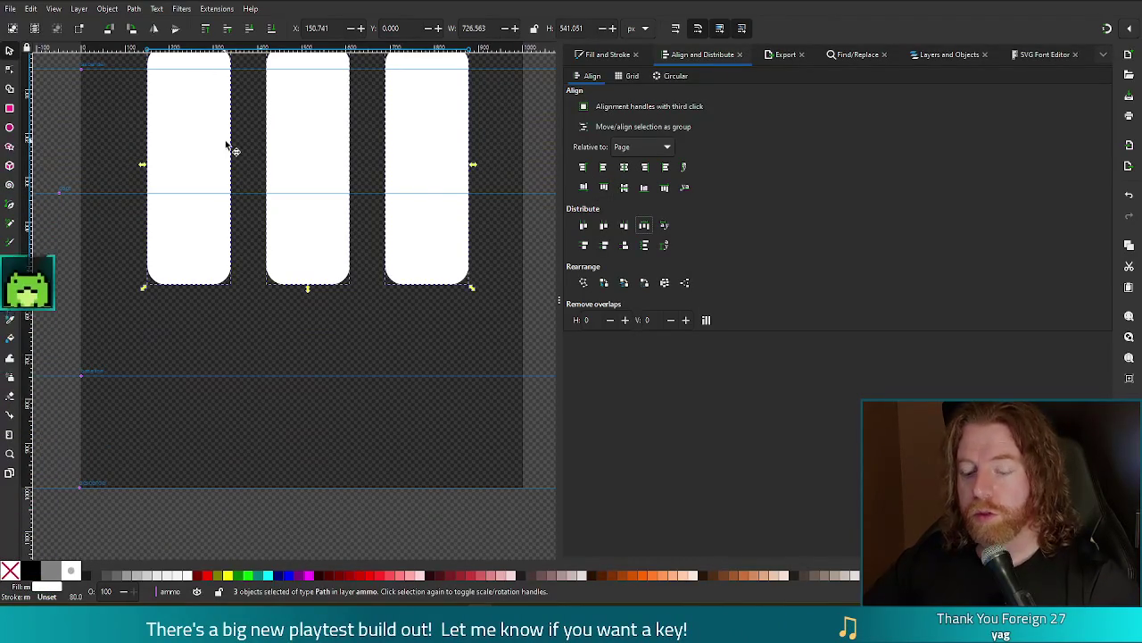
key(ctrl+k)
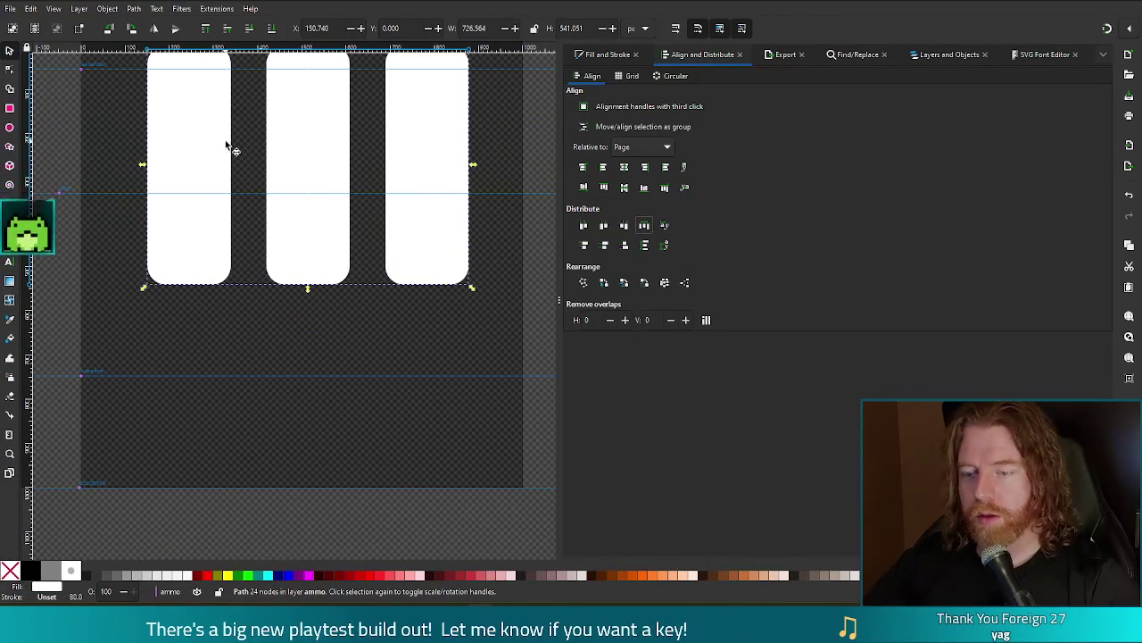
Enlarge the combined bars, centre them on the page, nudge them lower, and save
drag(312, 140, 305, 307)
drag(467, 212, 492, 183)
click(625, 189)
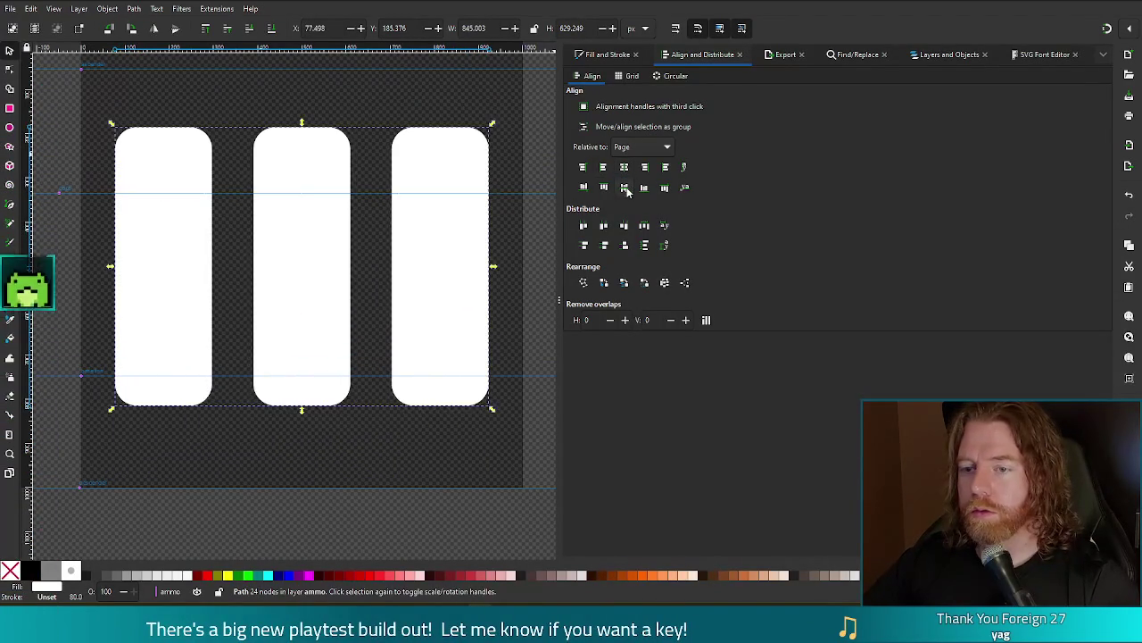
drag(306, 229, 309, 294)
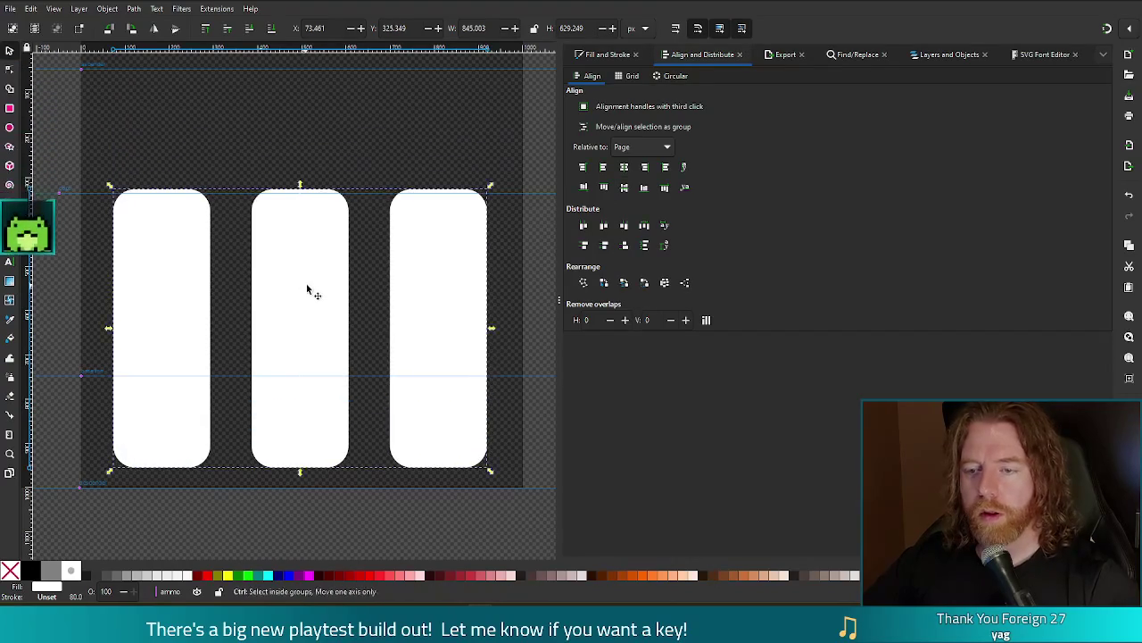
key(ctrl+z)
key(ctrl+shift+z)
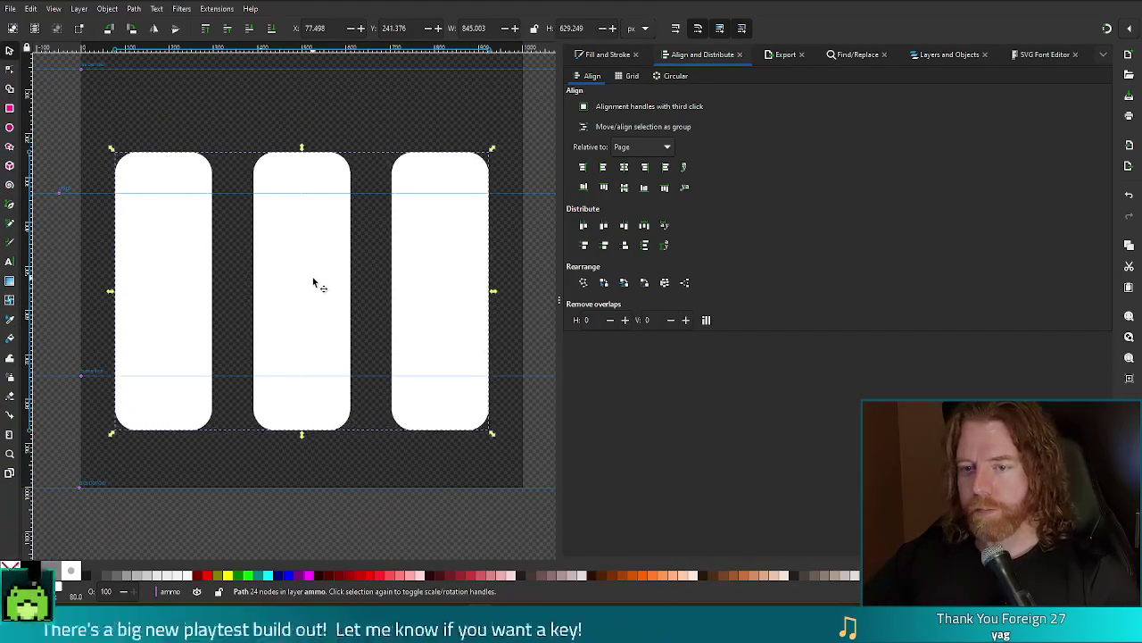
key(Down)
key(Down)
key(Down)
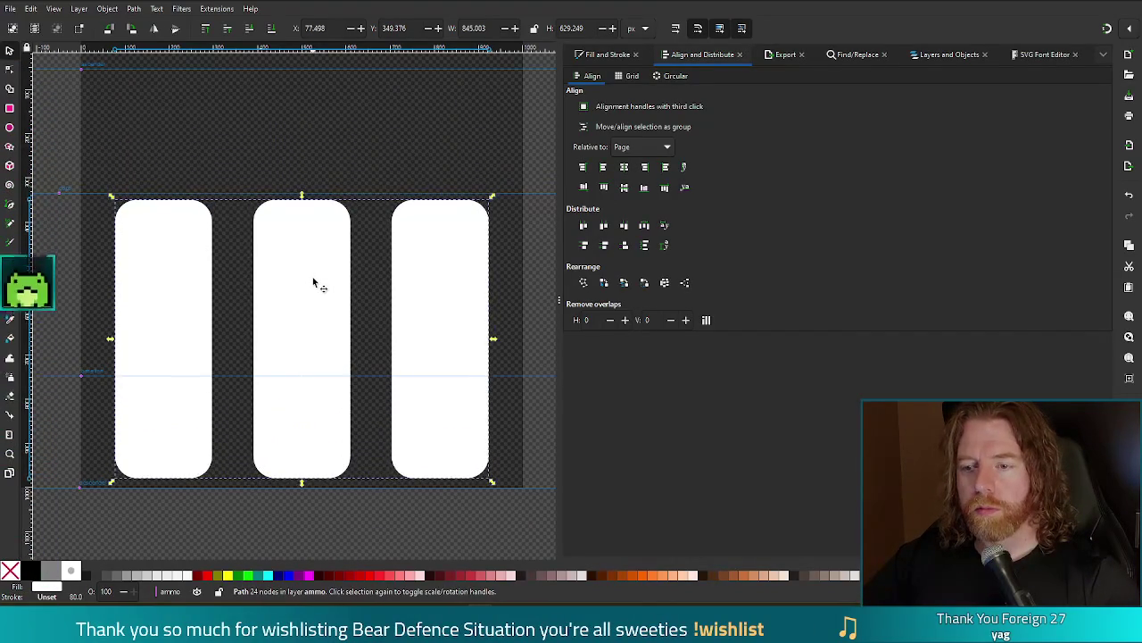
key(Down)
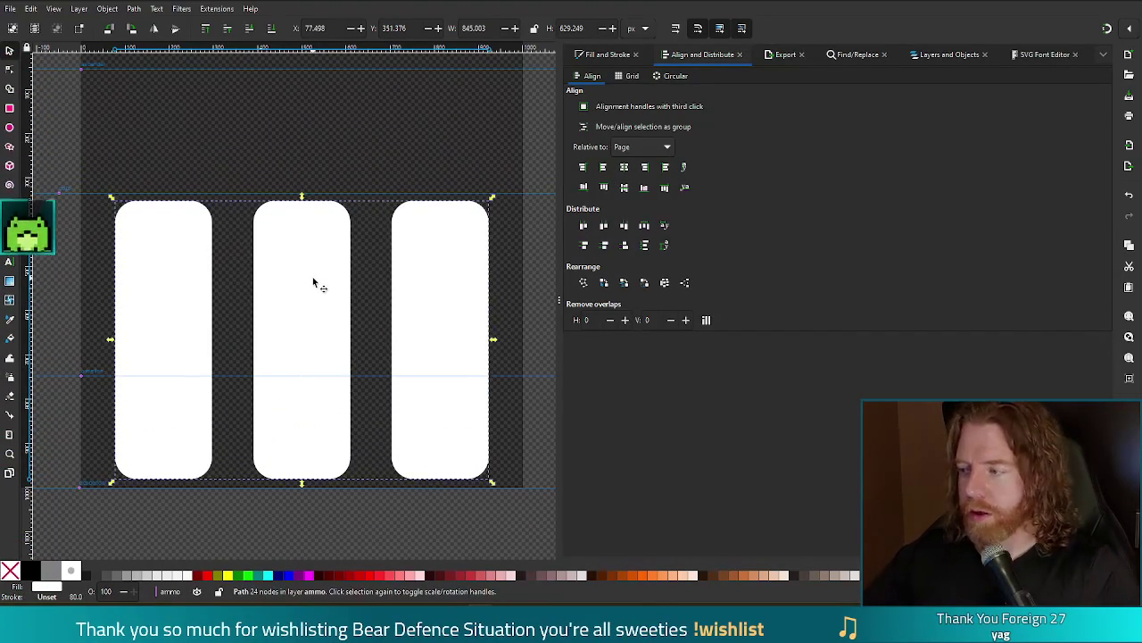
click(404, 135)
key(ctrl+s)
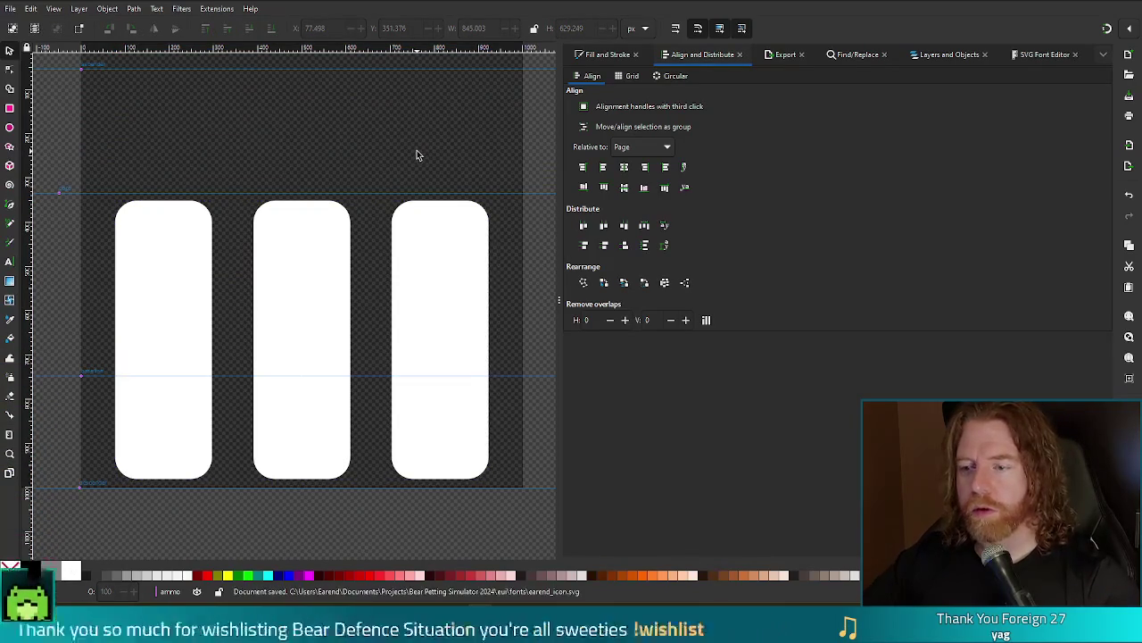
Select the glyph for character '0' in the SVG Font Editor's Glyphs list
click(1035, 55)
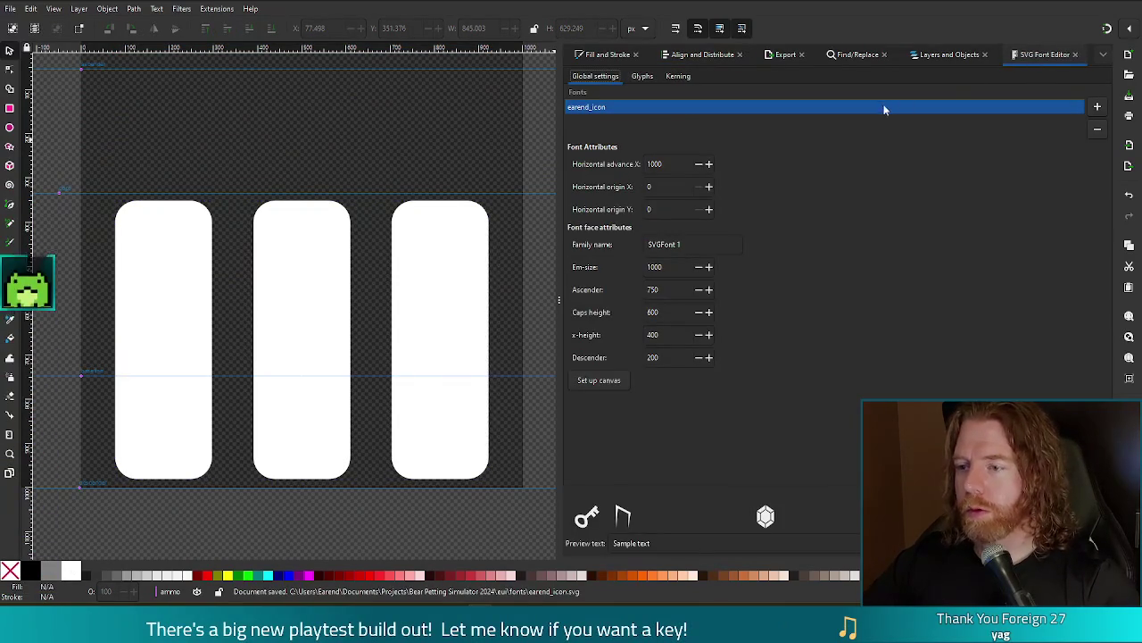
click(639, 79)
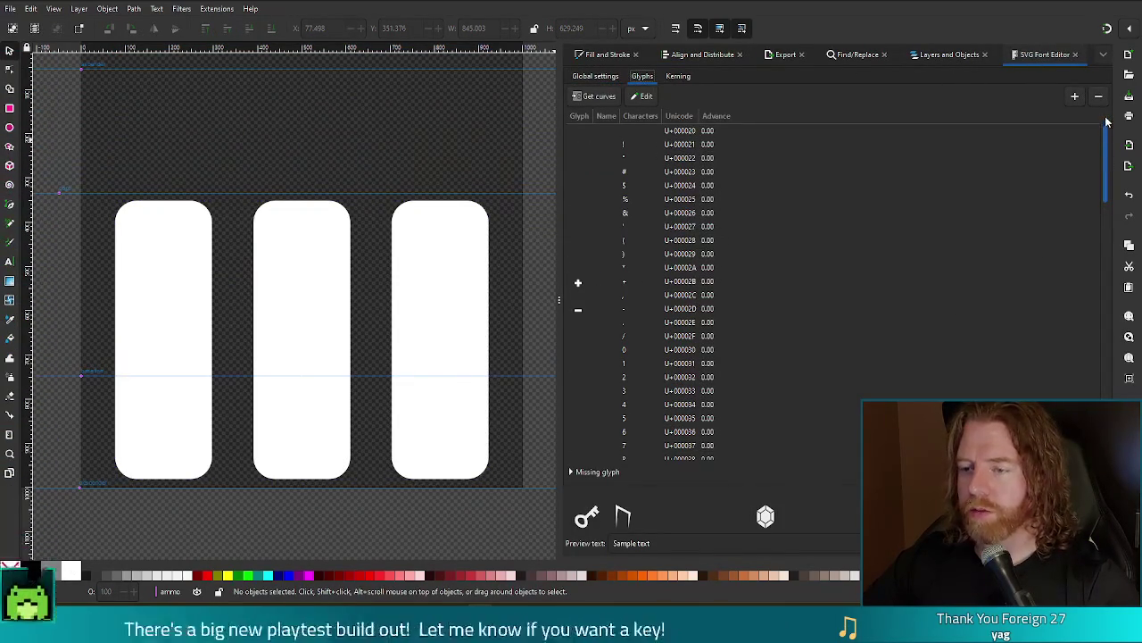
scroll(1101, 178, down, 5)
scroll(1100, 210, down, 7)
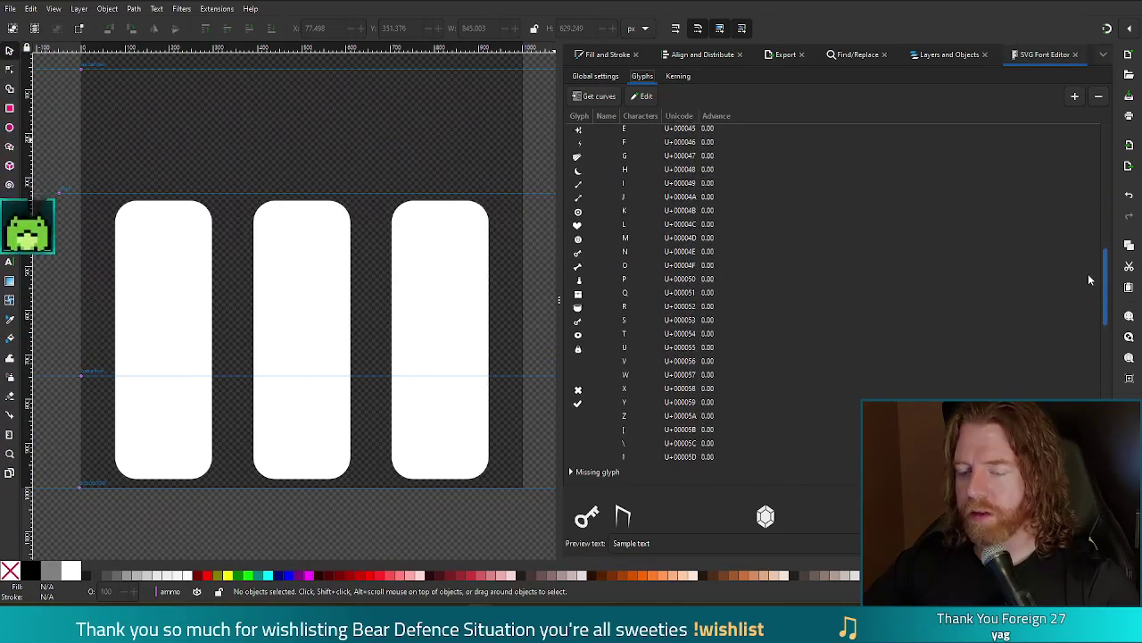
scroll(1089, 303, down, 5)
scroll(1089, 339, down, 3)
scroll(1089, 346, up, 10)
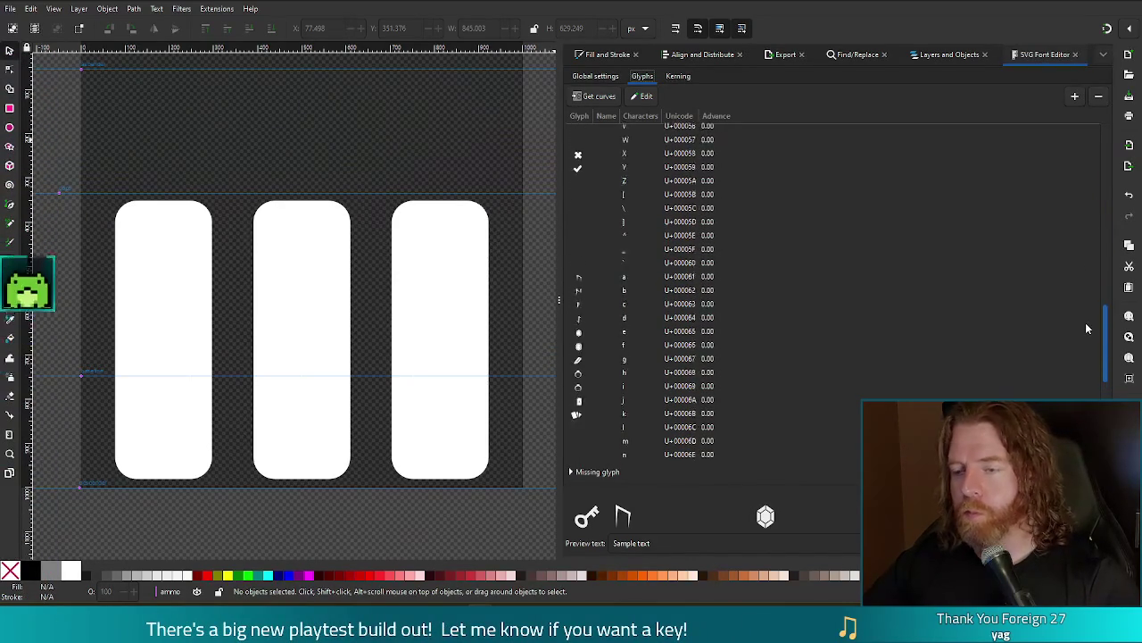
scroll(1089, 234, up, 9)
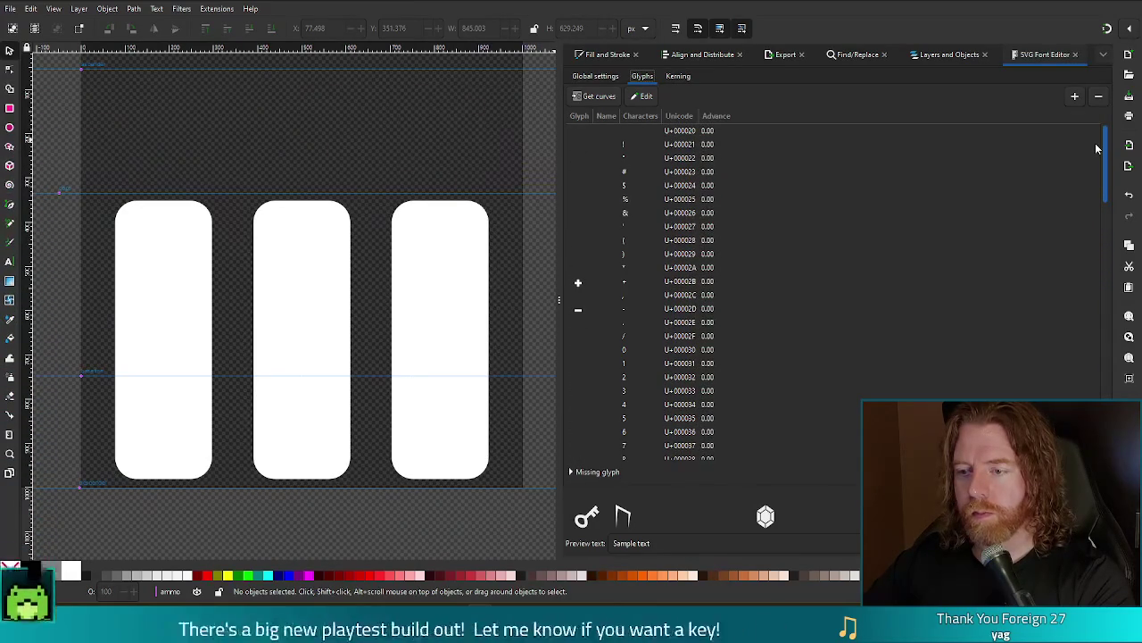
click(583, 350)
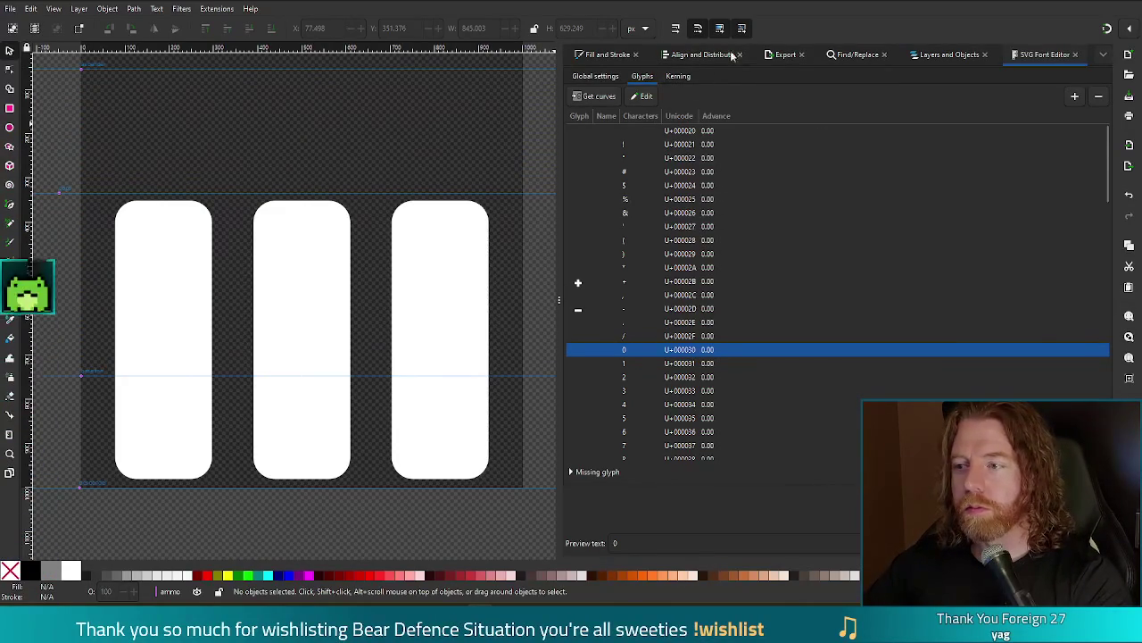
Assign the three-bar path as glyph 0's curves and save the document
click(463, 328)
click(594, 95)
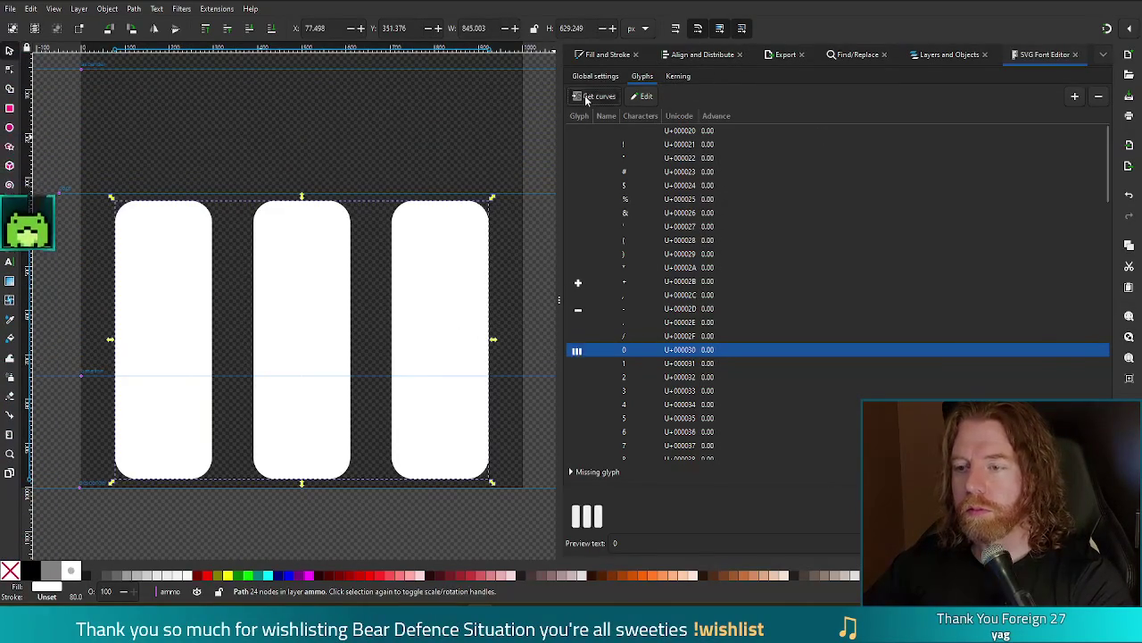
key(ctrl+s)
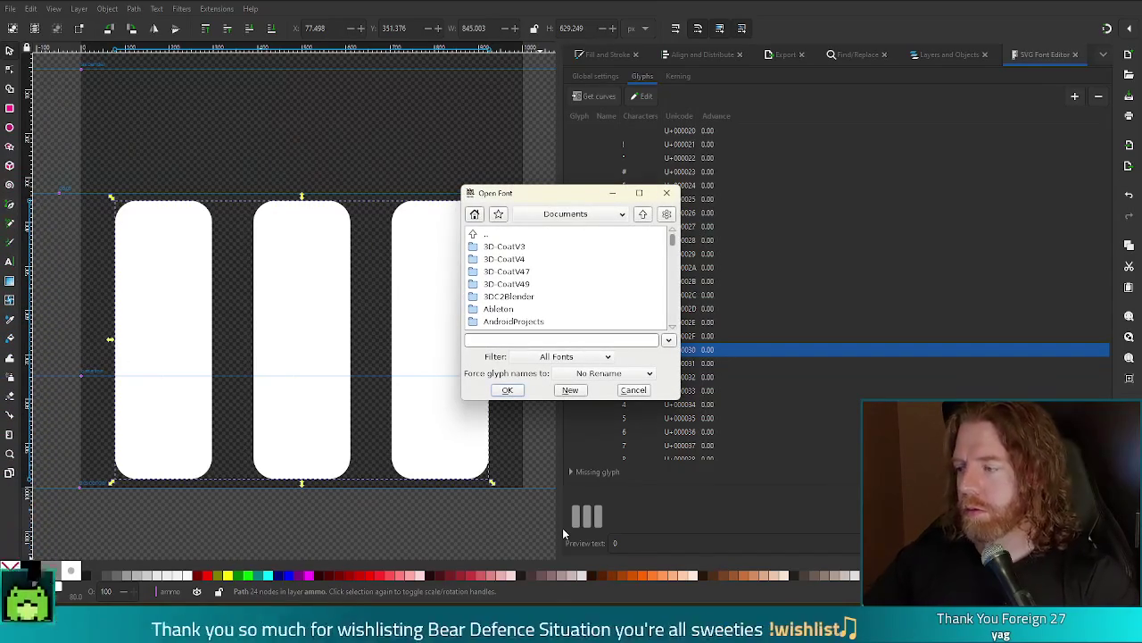
Open earend_icon.svg from the bookmarked fonts folder in FontForge
click(500, 214)
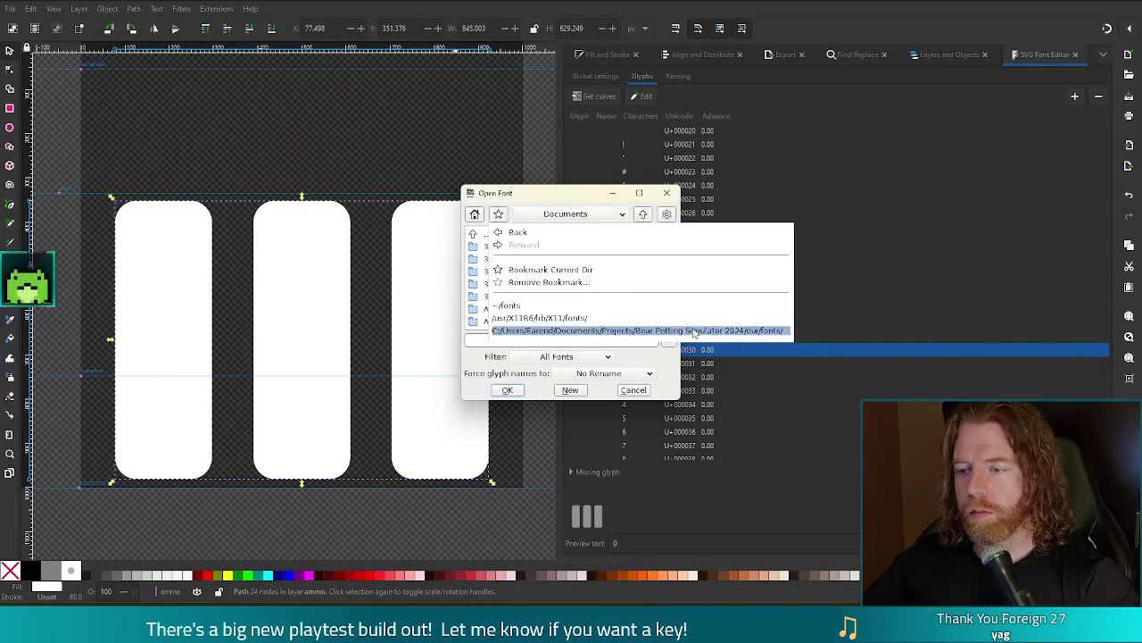
click(602, 331)
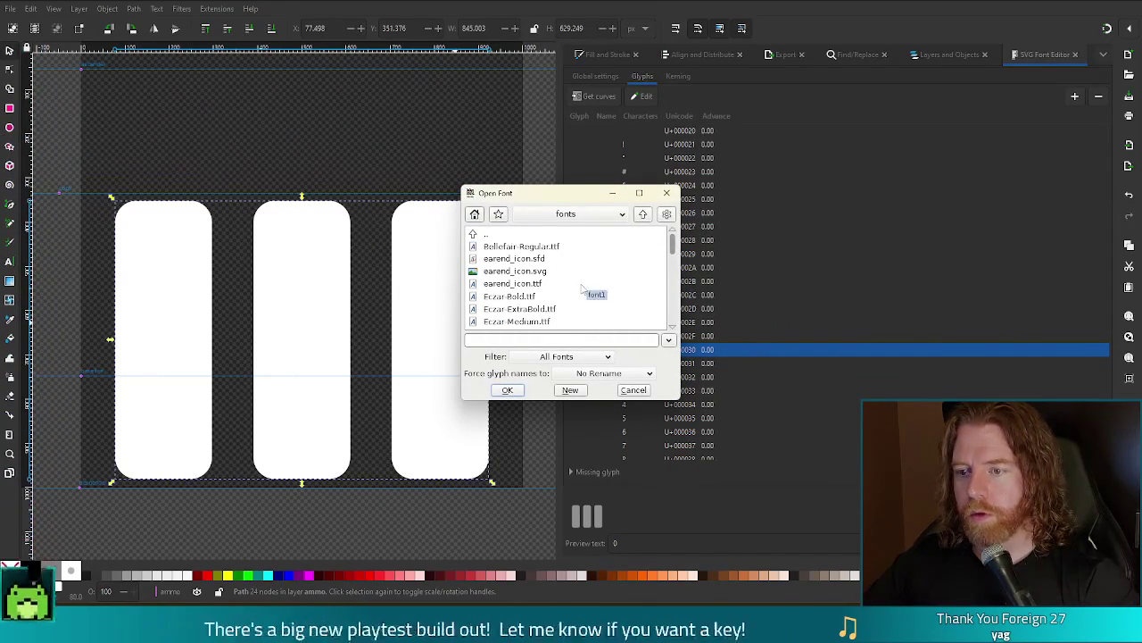
double_click(522, 272)
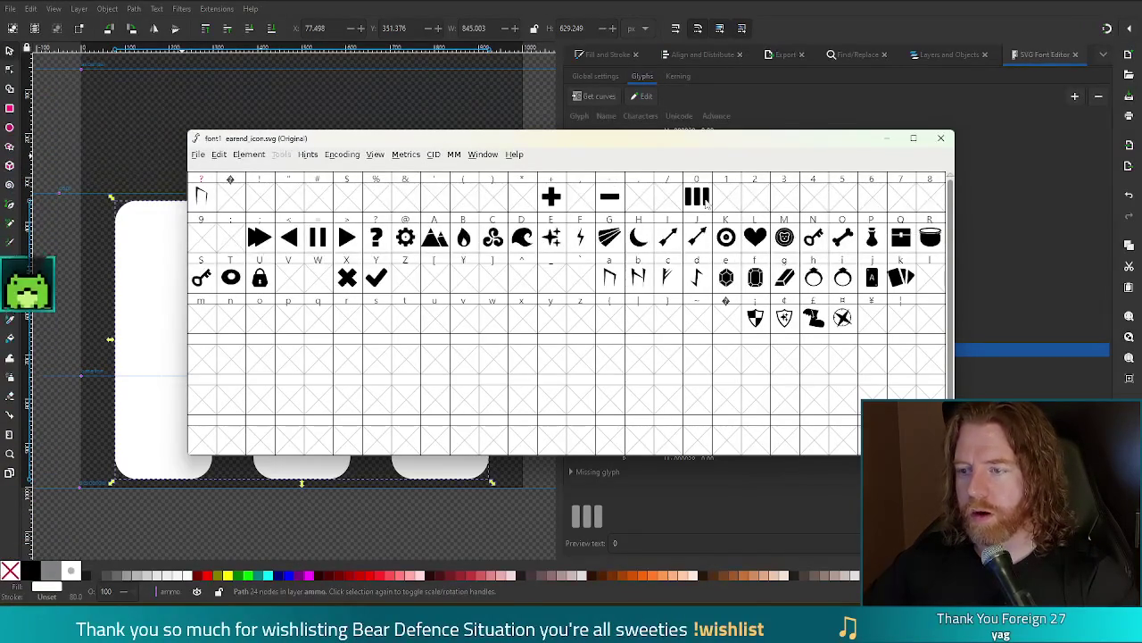
Generate earend_icon.ttf over the existing file, then return to Godot's tower_hud_2d scene
key(ctrl+shift+g)
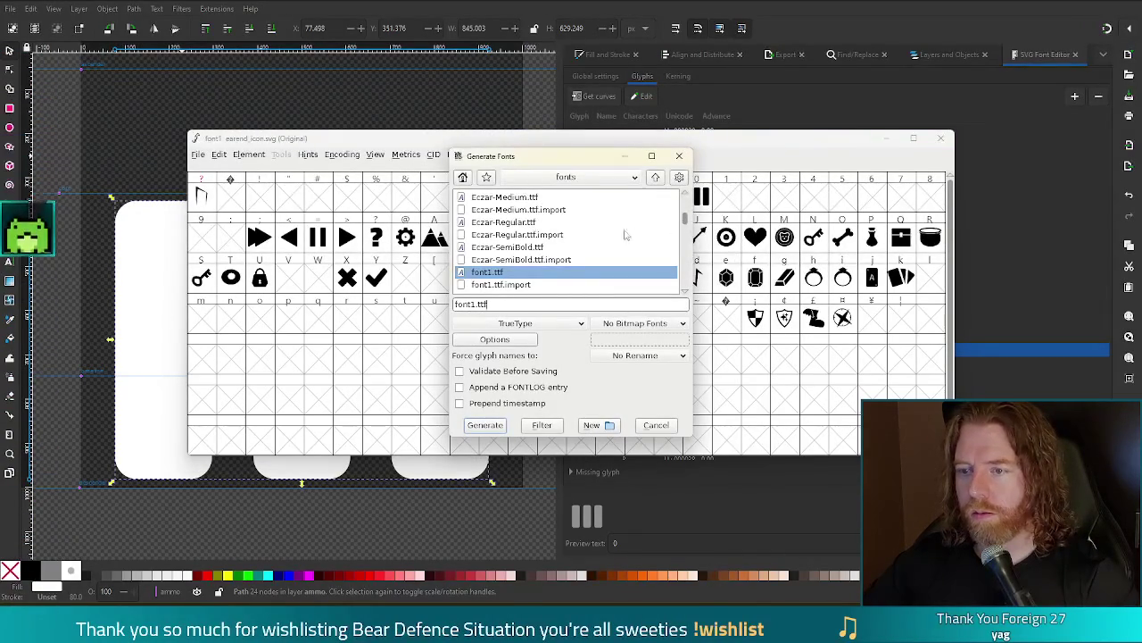
drag(685, 218, 685, 202)
click(511, 272)
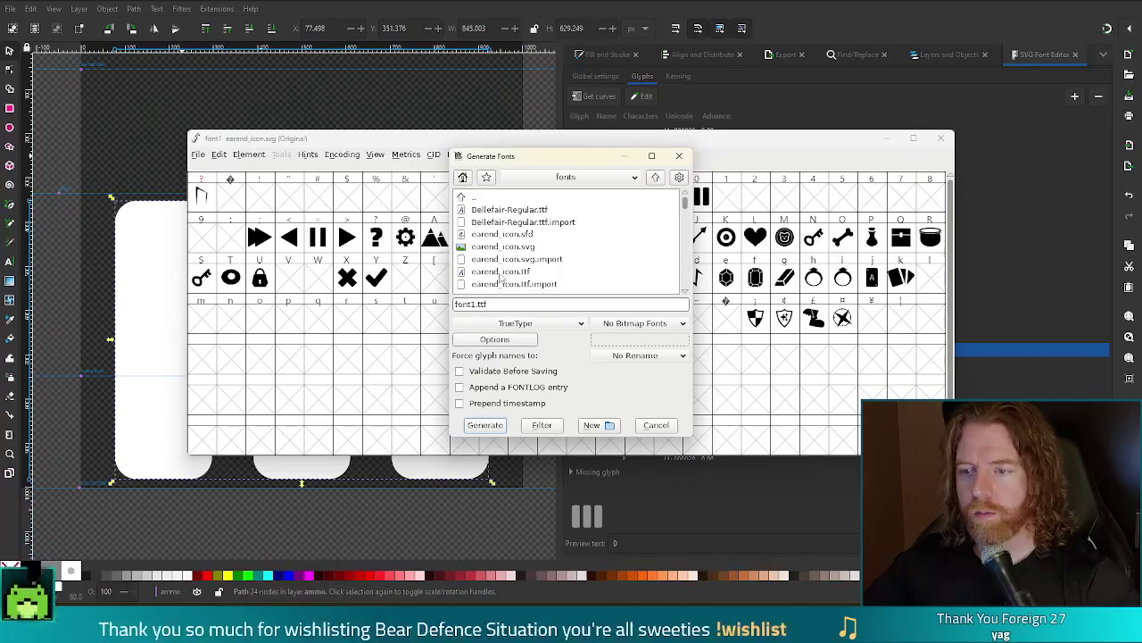
double_click(511, 271)
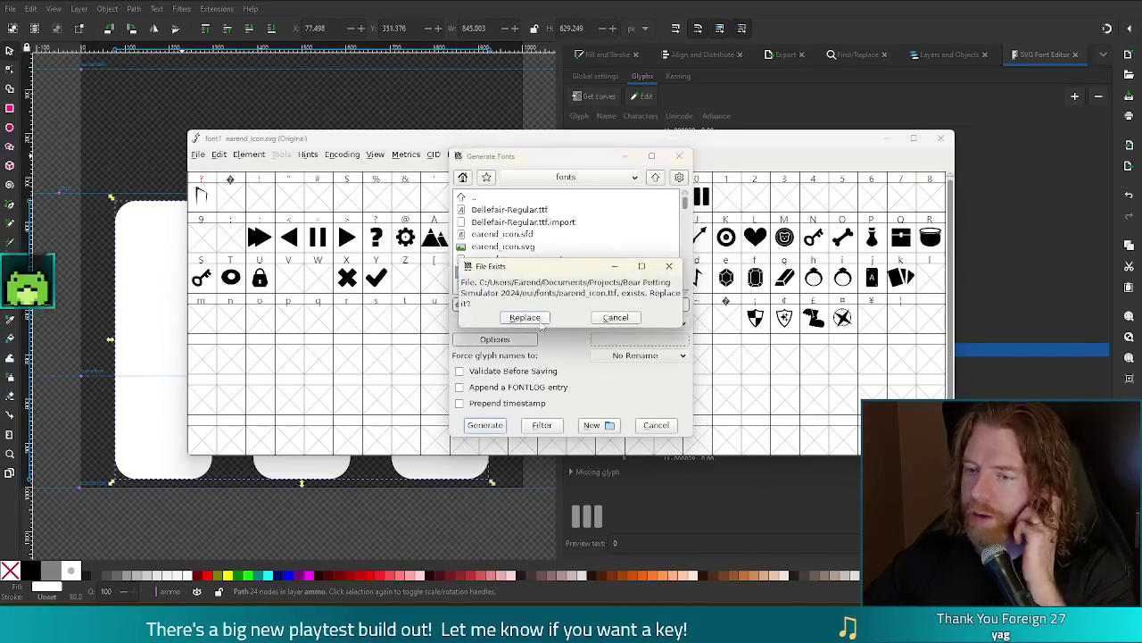
click(538, 326)
click(527, 333)
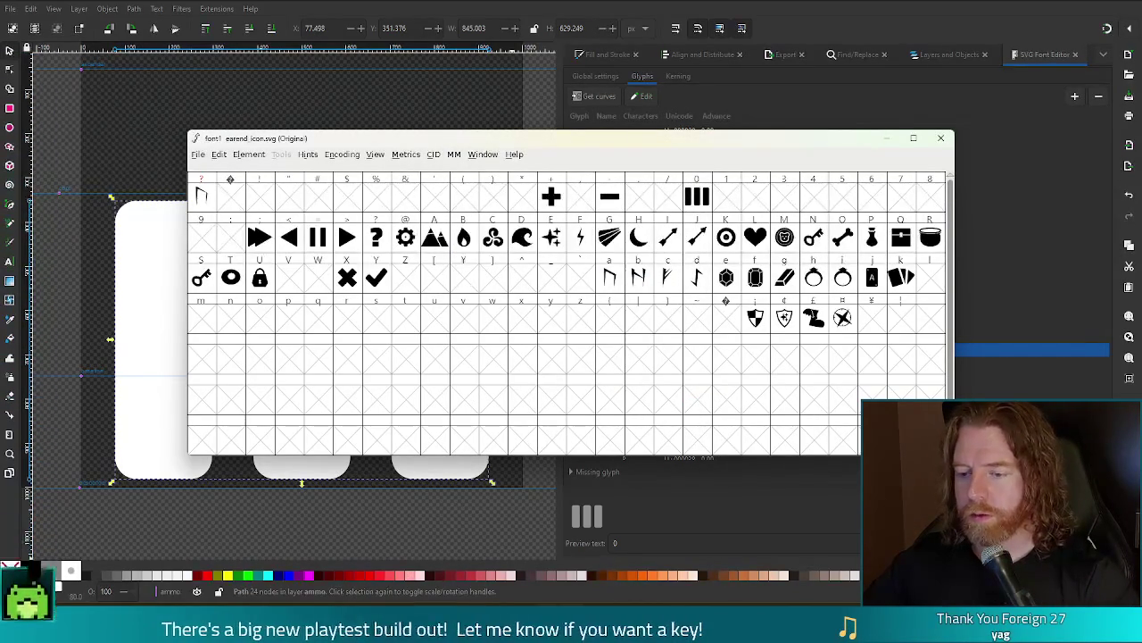
click(493, 632)
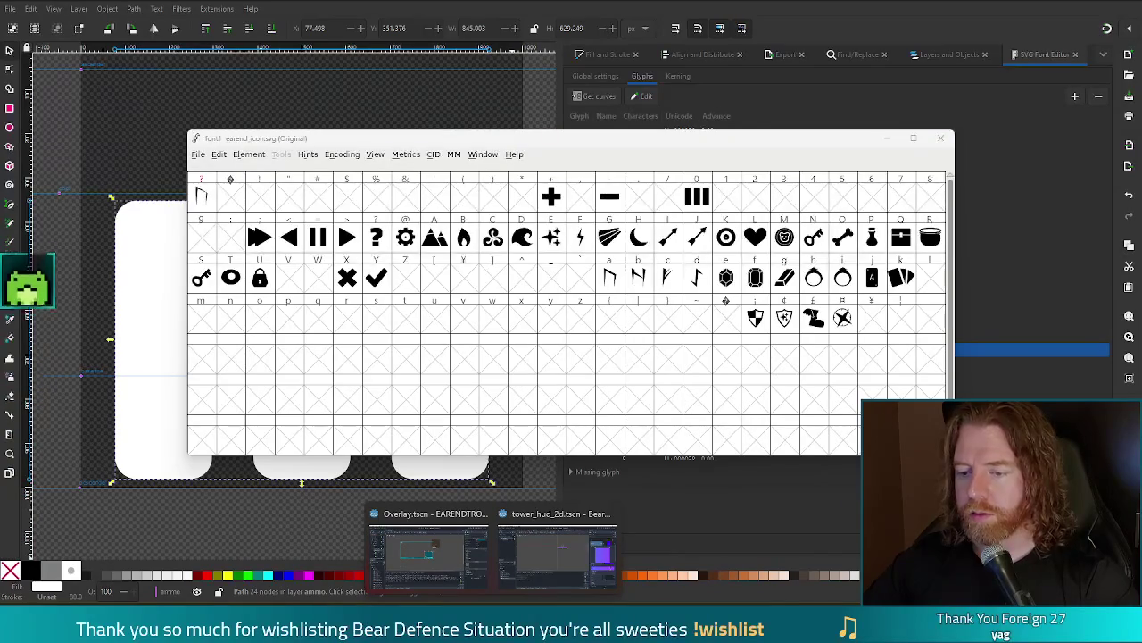
click(558, 557)
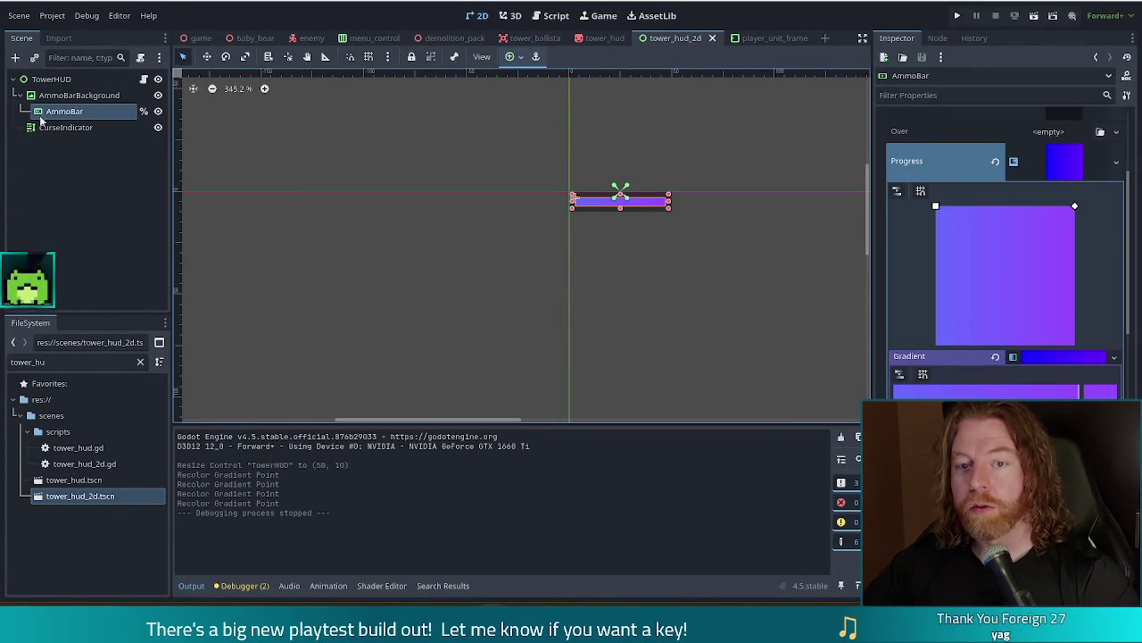
Add a RichTextLabel under AmmoBarBackground with its text set to "0"
click(82, 96)
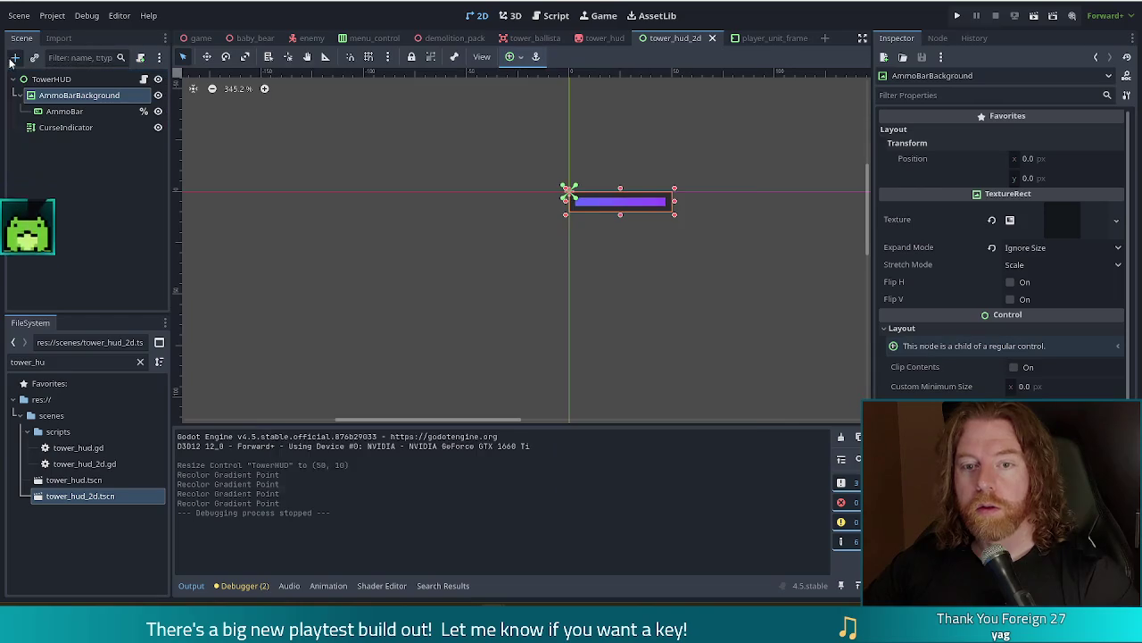
click(14, 57)
text(ri)
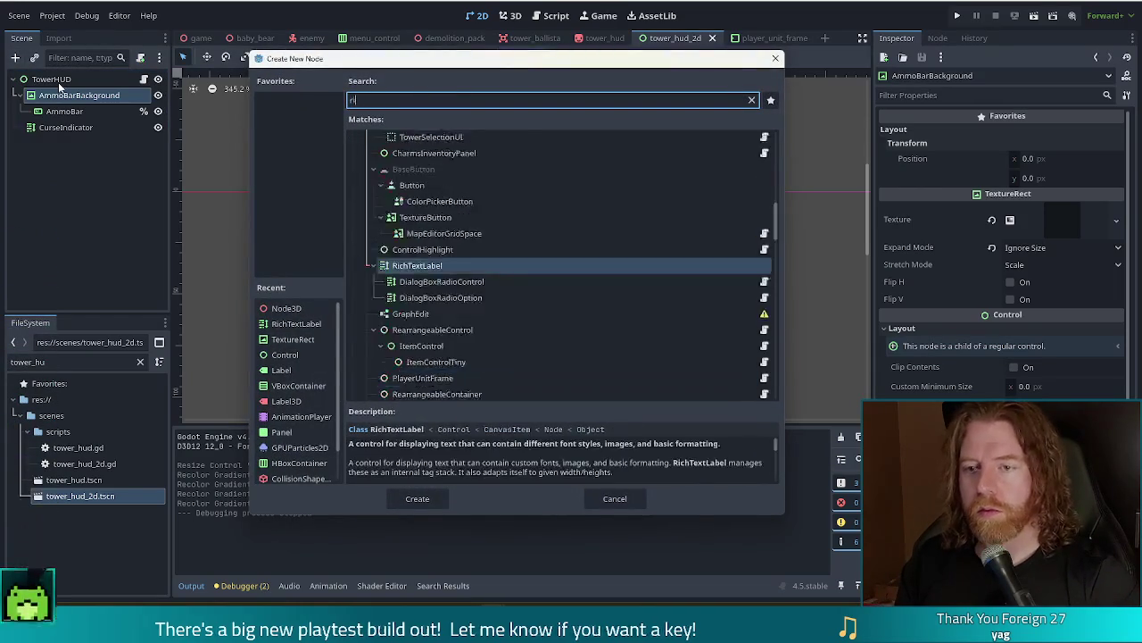
text(ch)
double_click(435, 379)
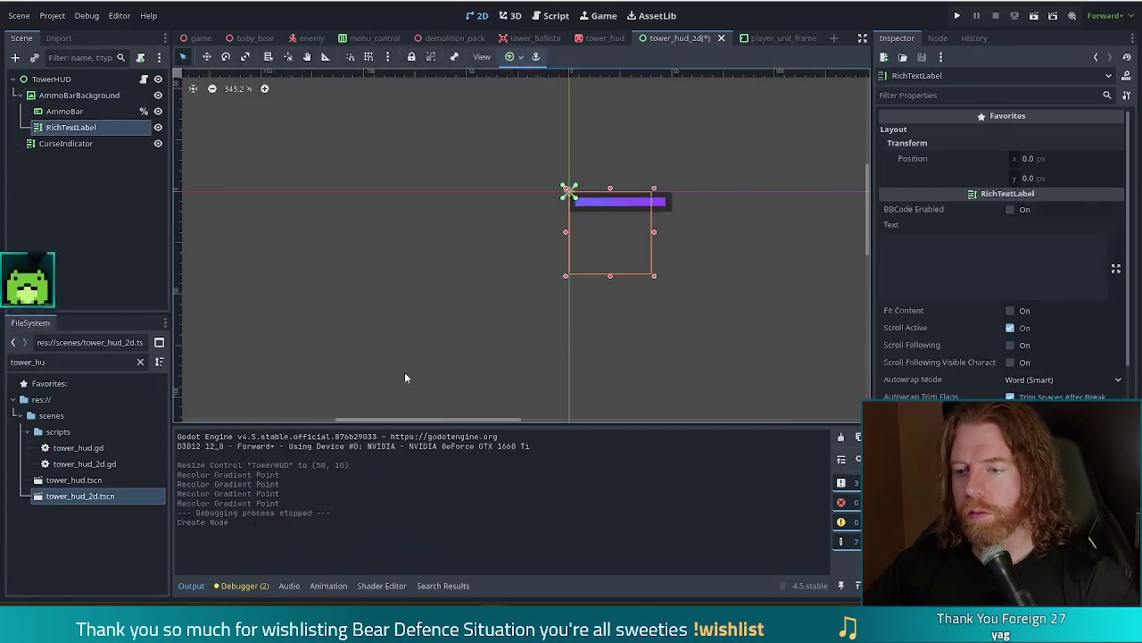
click(948, 266)
text(0)
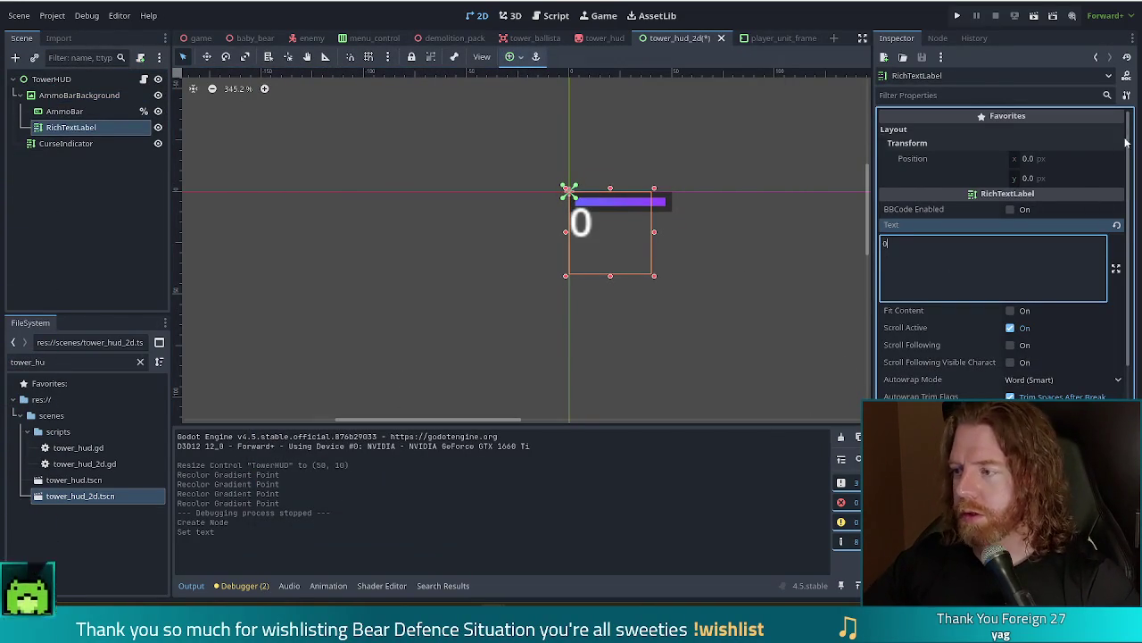
Assign earend_icon.ttf as the label's Theme Overrides Normal Font
scroll(1071, 249, down, 10)
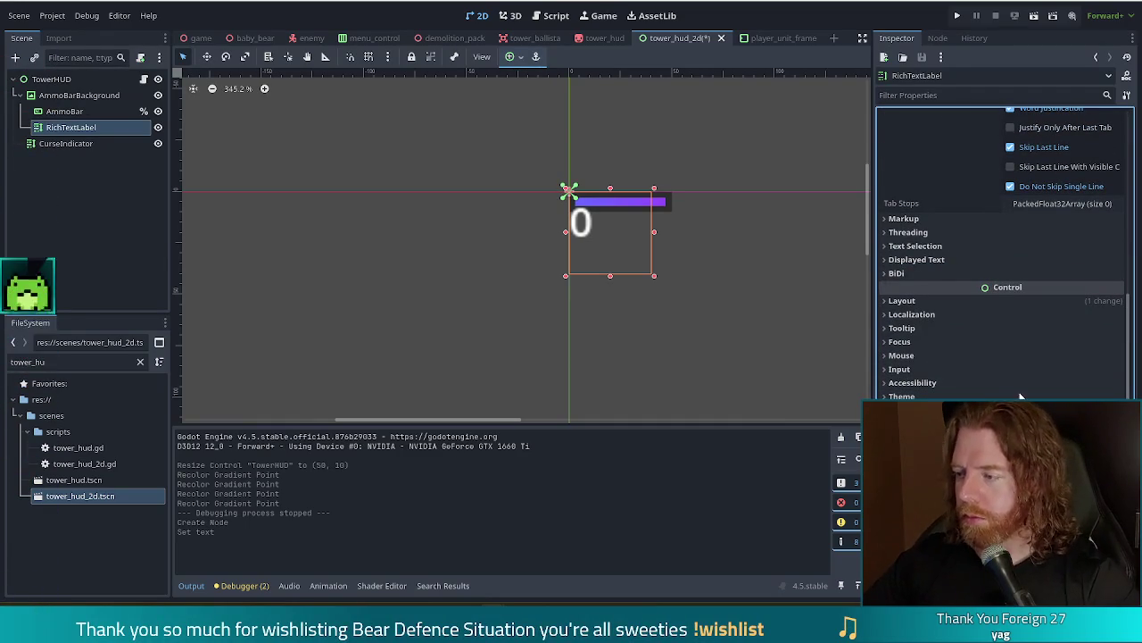
scroll(1004, 268, down, 5)
click(10, 362)
text(earend)
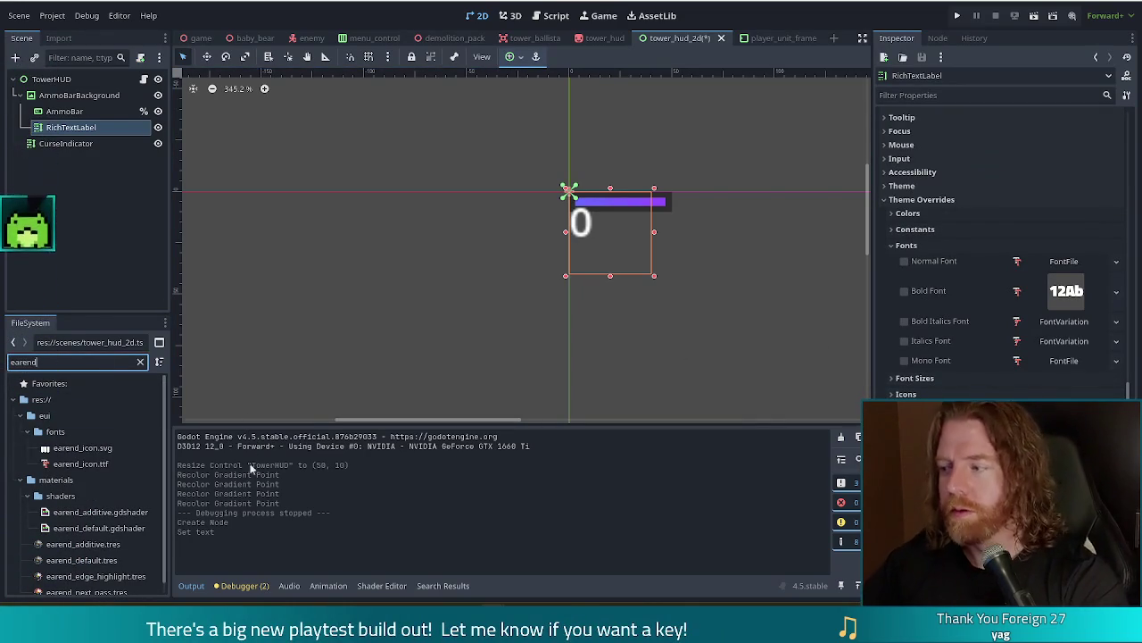
mouse_move(64, 471)
mouse_down()
mouse_move(1036, 285)
mouse_move(1057, 266)
mouse_up()
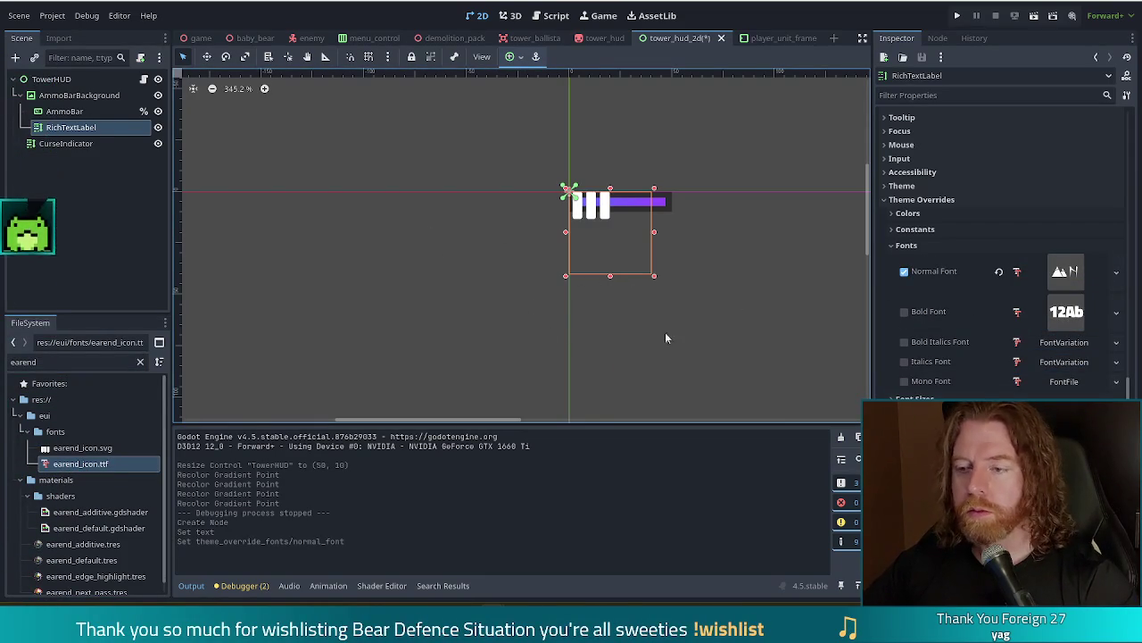
scroll(964, 204, up, 10)
scroll(990, 195, up, 5)
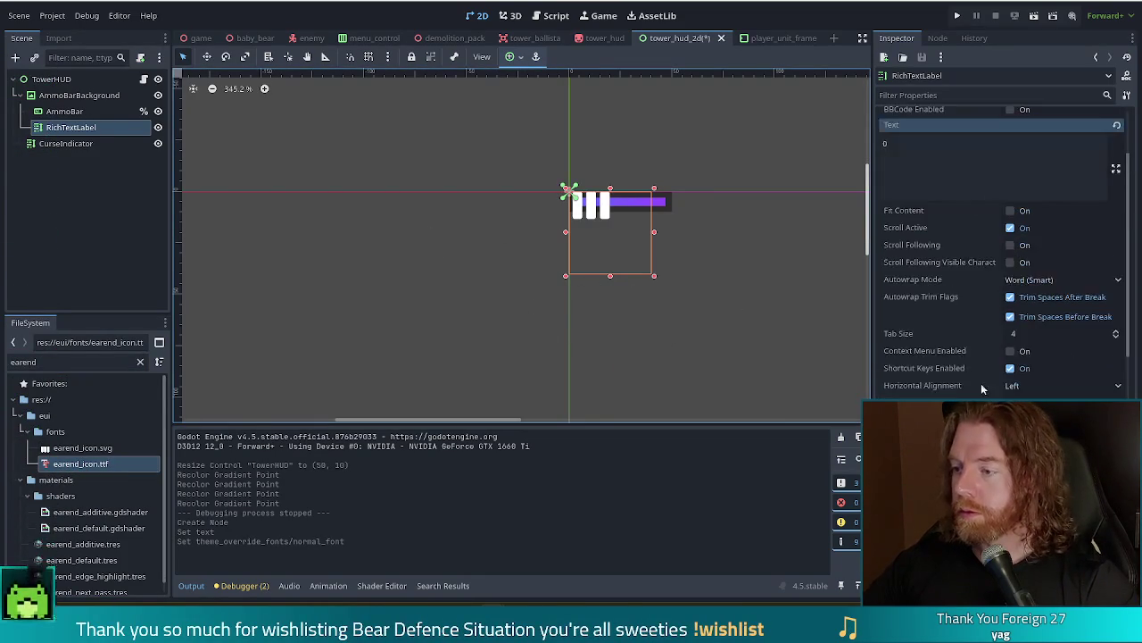
Centre the label's text horizontally and vertically and lower its Normal Font Size
click(1062, 384)
click(1058, 423)
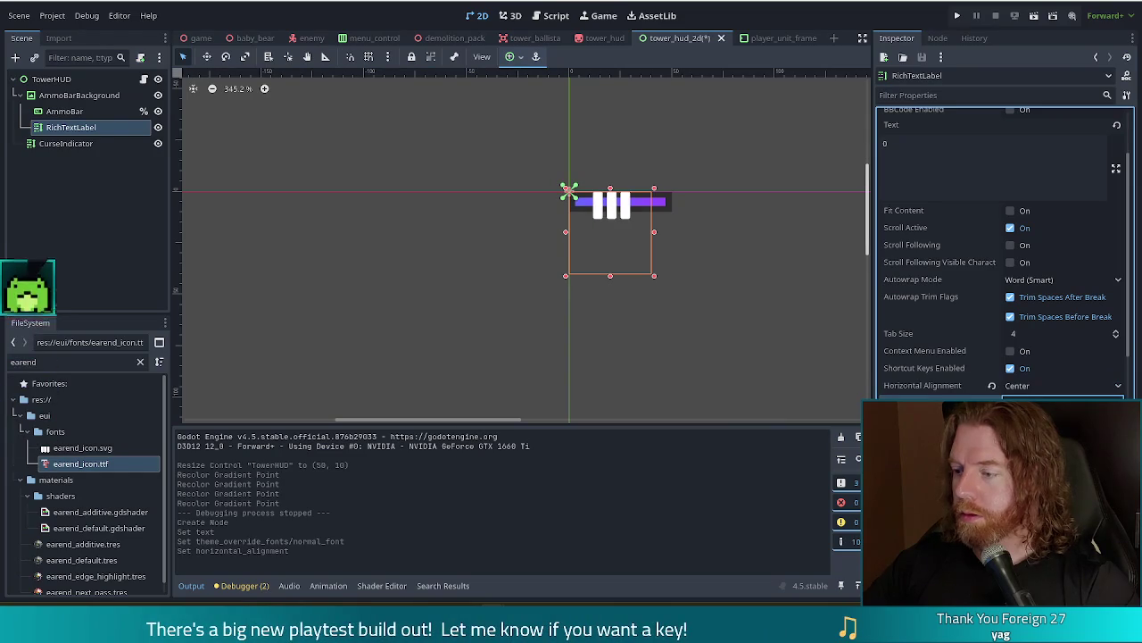
click(1062, 403)
click(1058, 440)
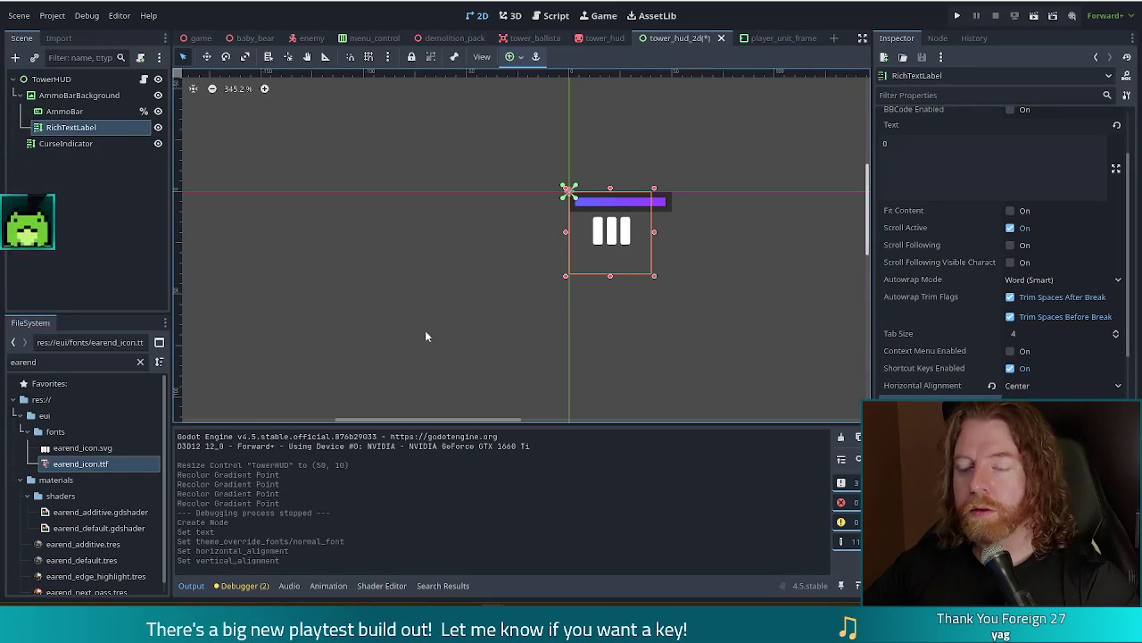
scroll(999, 250, down, 10)
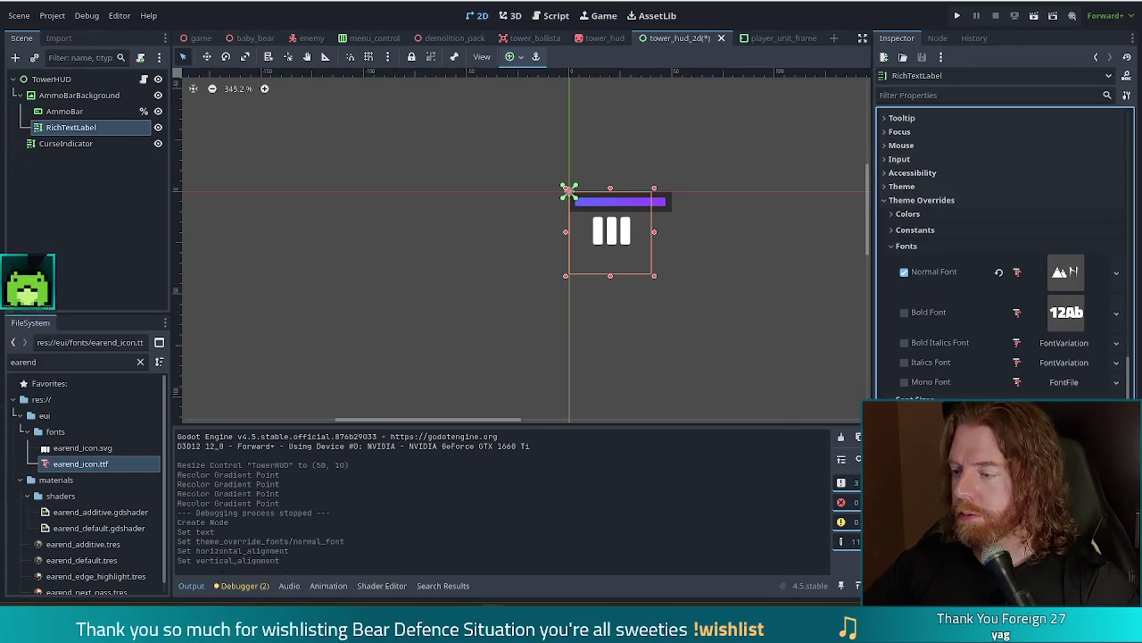
key(Return)
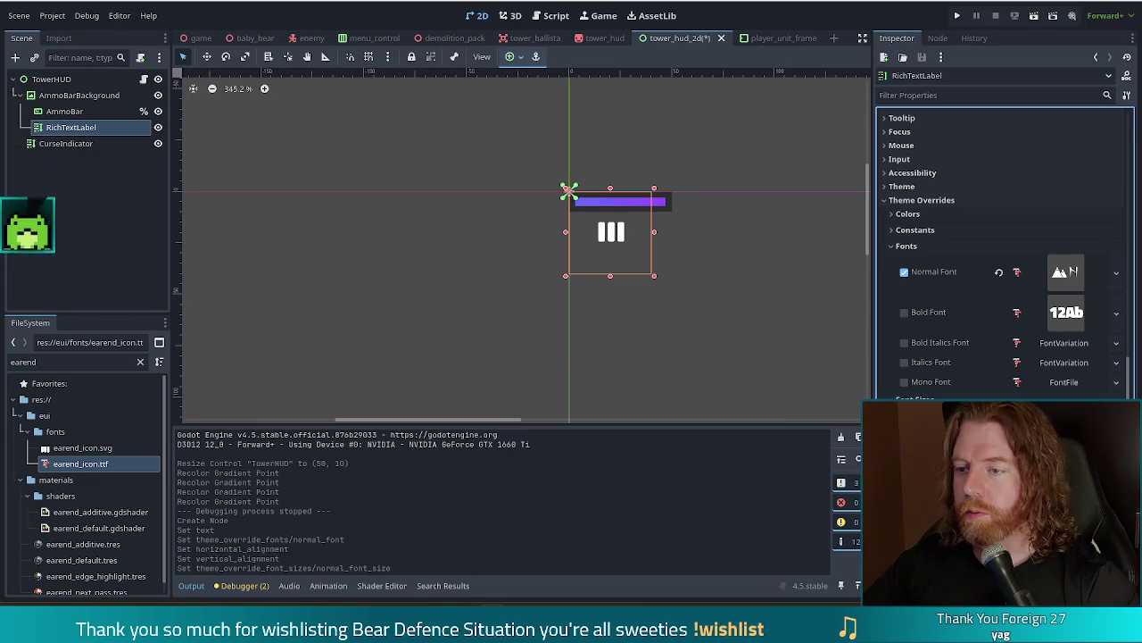
key(Return)
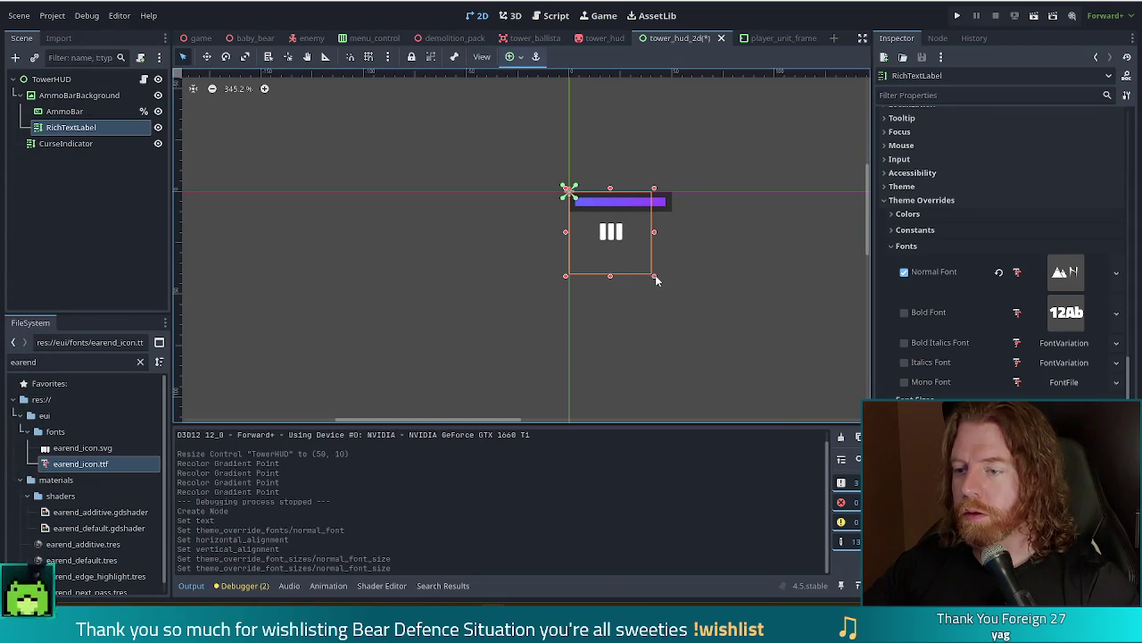
Shrink the label to 16×16 and position it at (-15, -1), just left of the ammo bar
mouse_move(656, 279)
mouse_down()
mouse_move(607, 222)
mouse_move(559, 205)
mouse_up()
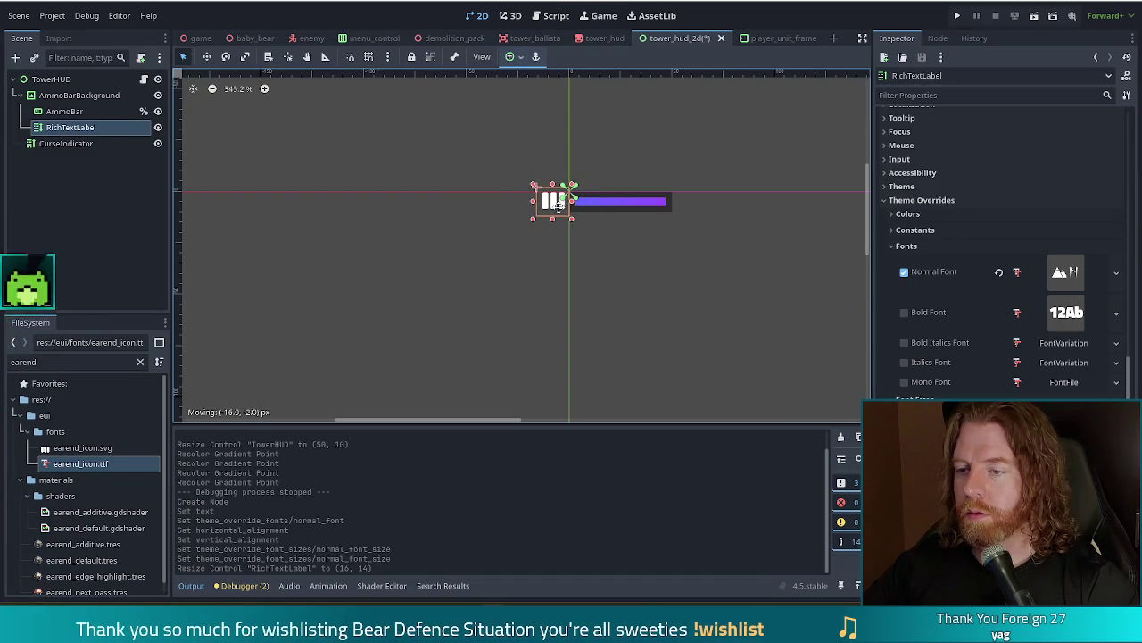
drag(559, 204, 551, 203)
click(620, 270)
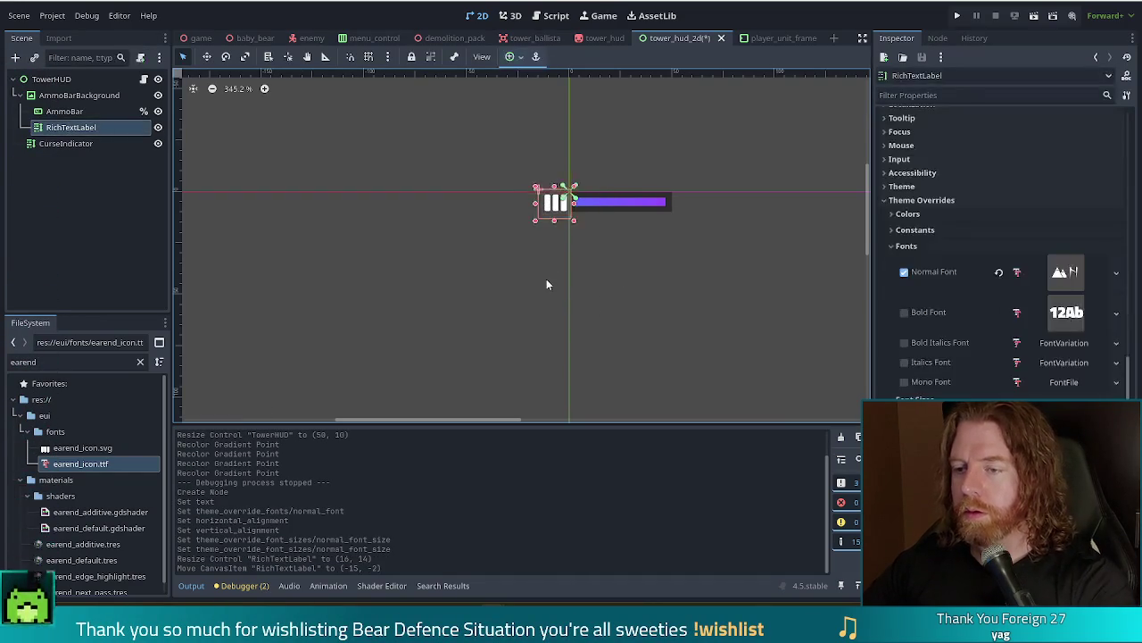
click(634, 279)
click(549, 205)
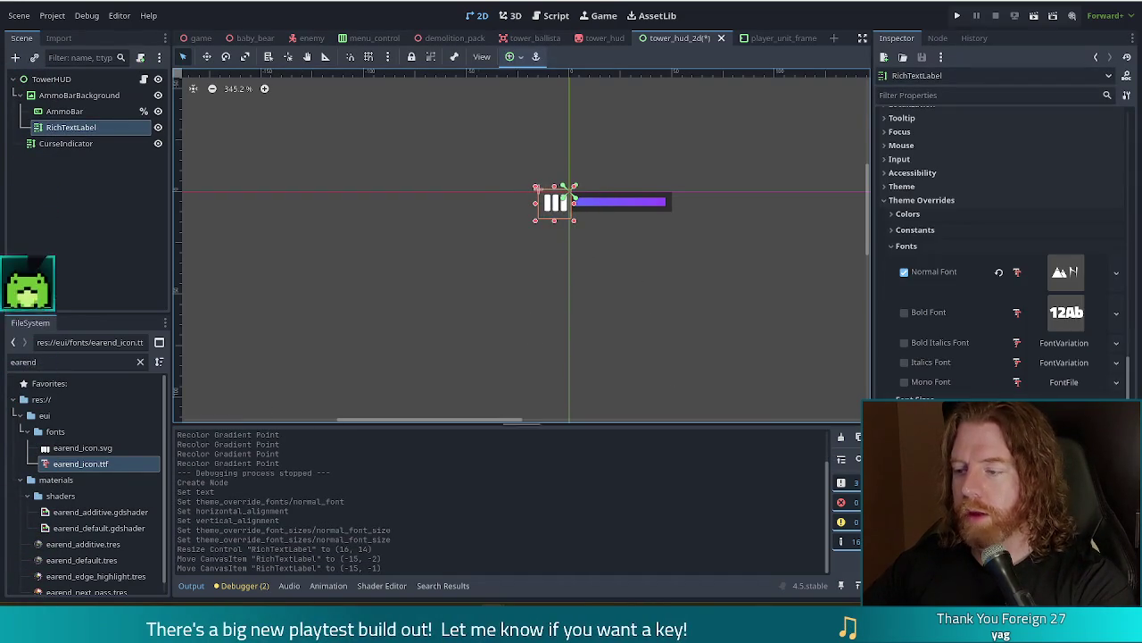
click(696, 329)
drag(534, 214, 562, 202)
click(680, 351)
click(533, 274)
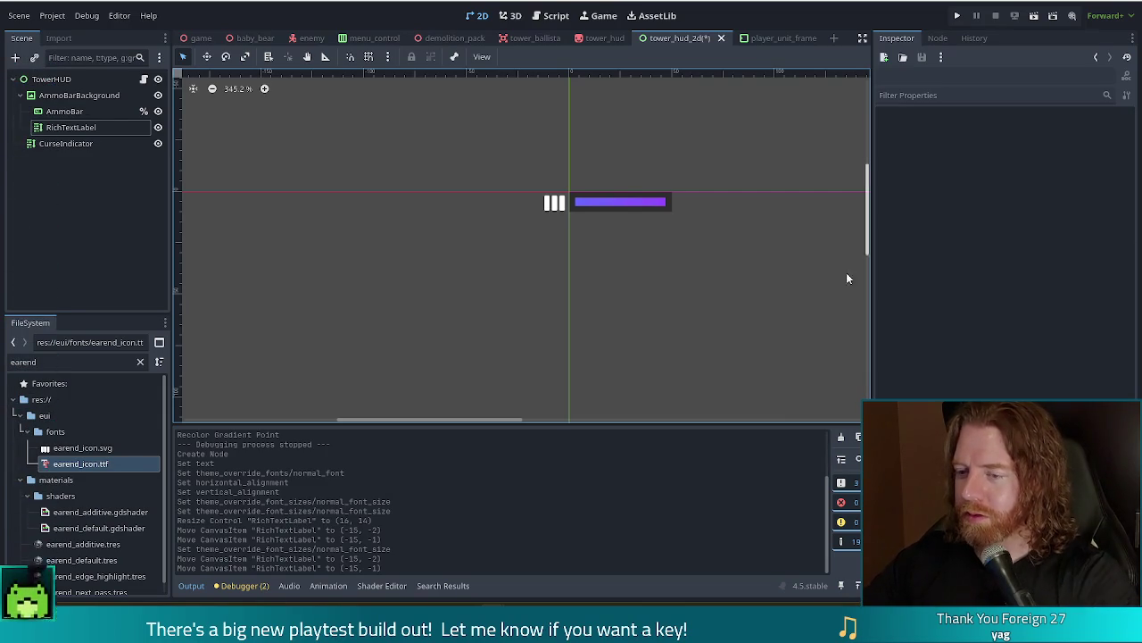
Give the icon an outline size and a semi-transparent Font Outline Color, then save
click(539, 201)
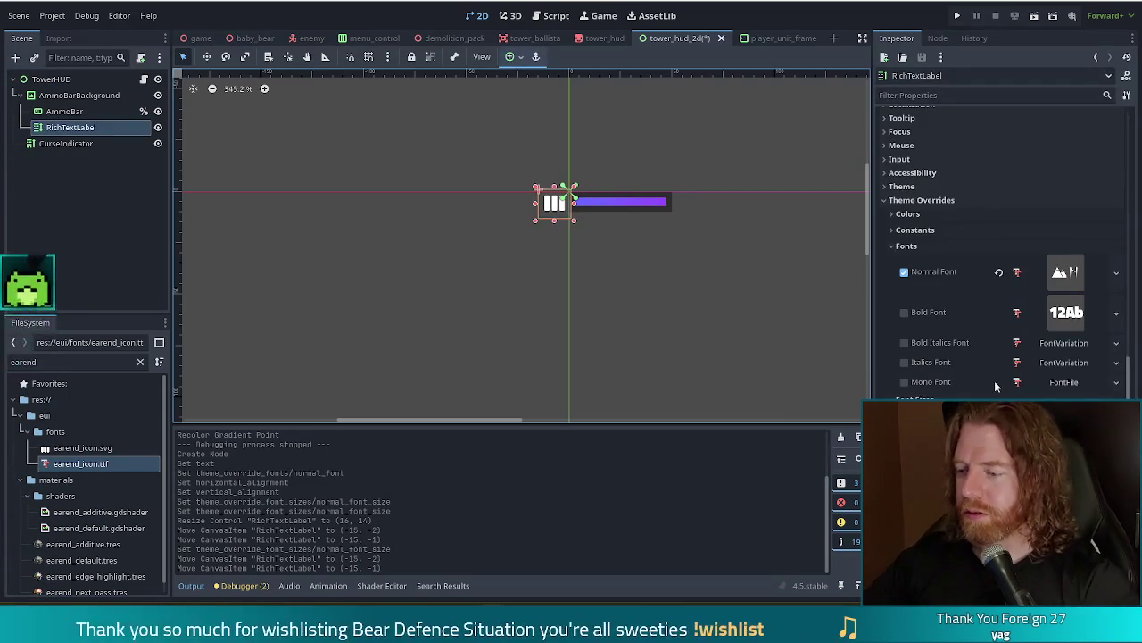
scroll(982, 376, down, 3)
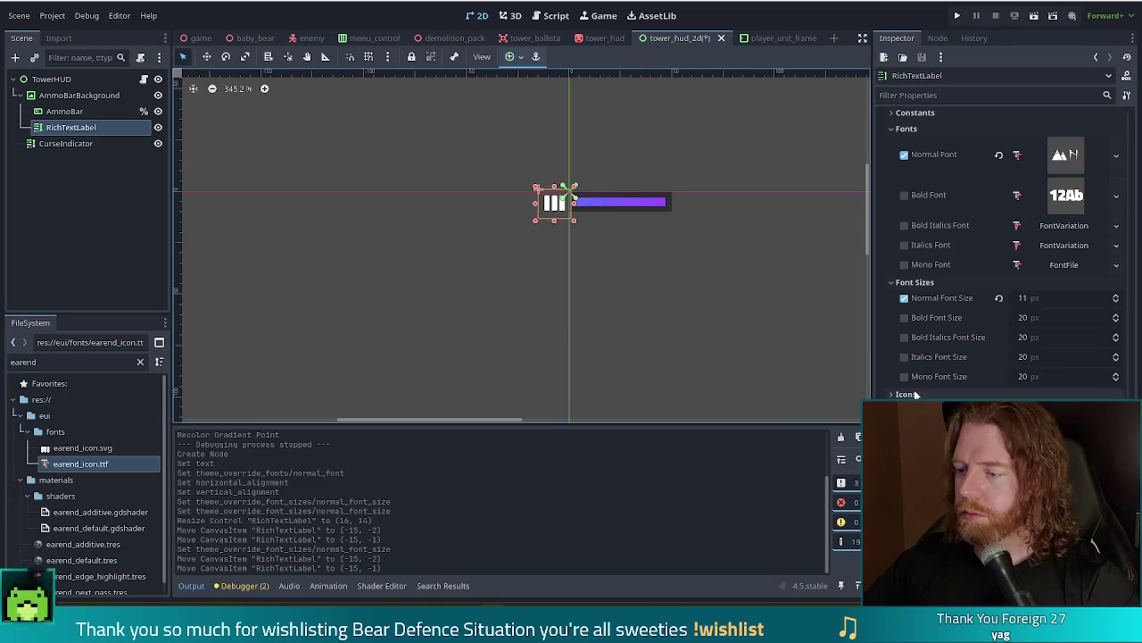
scroll(917, 394, up, 3)
click(905, 157)
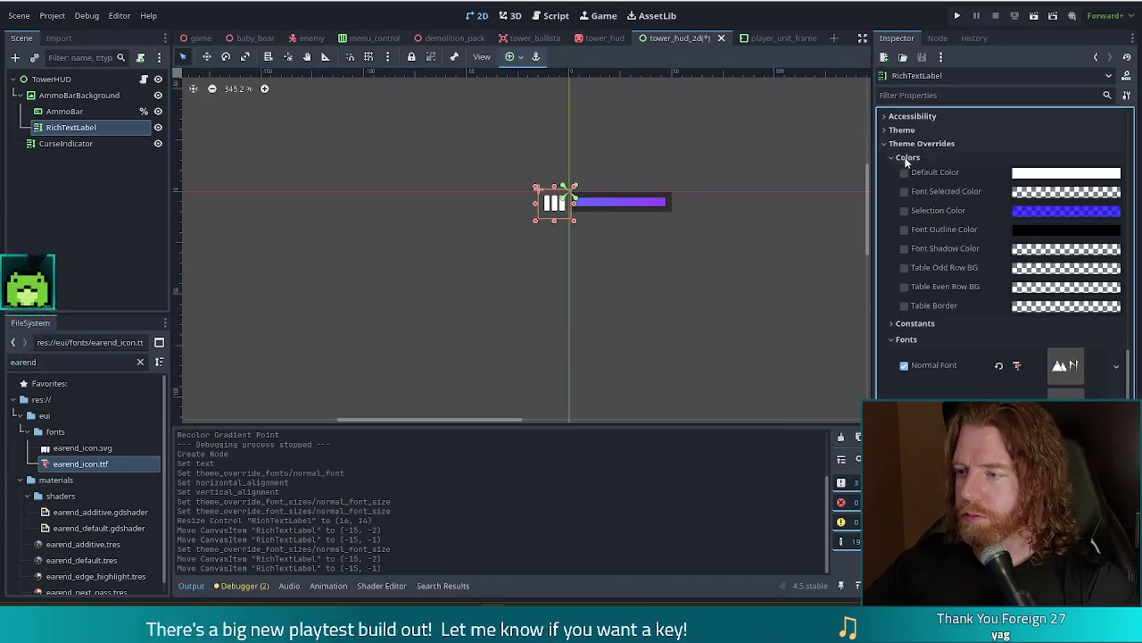
click(915, 323)
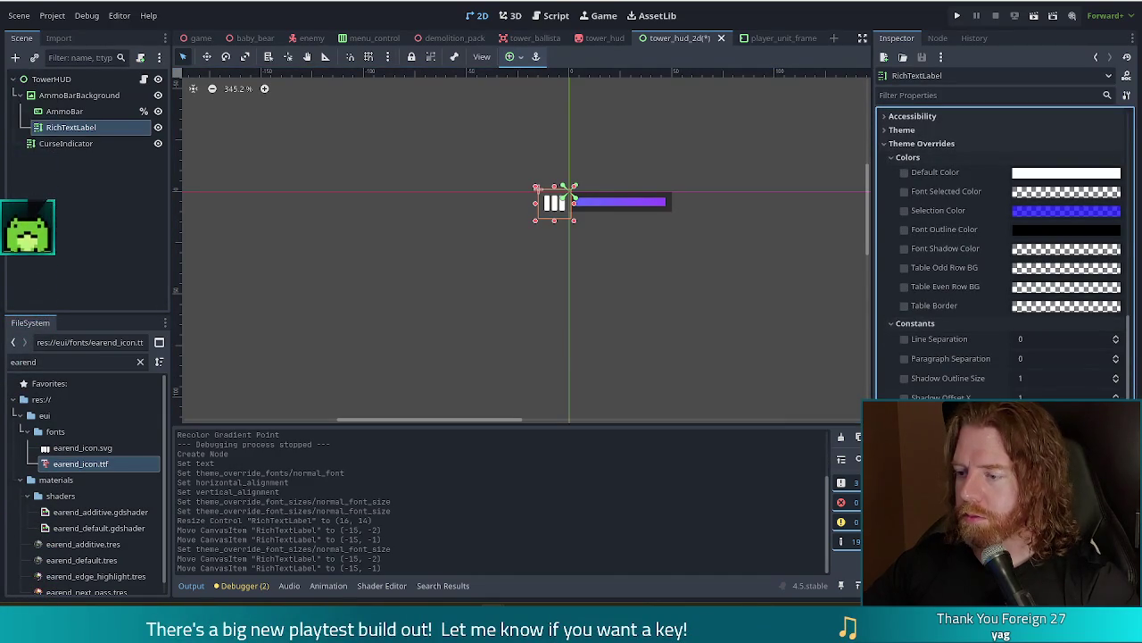
key(Return)
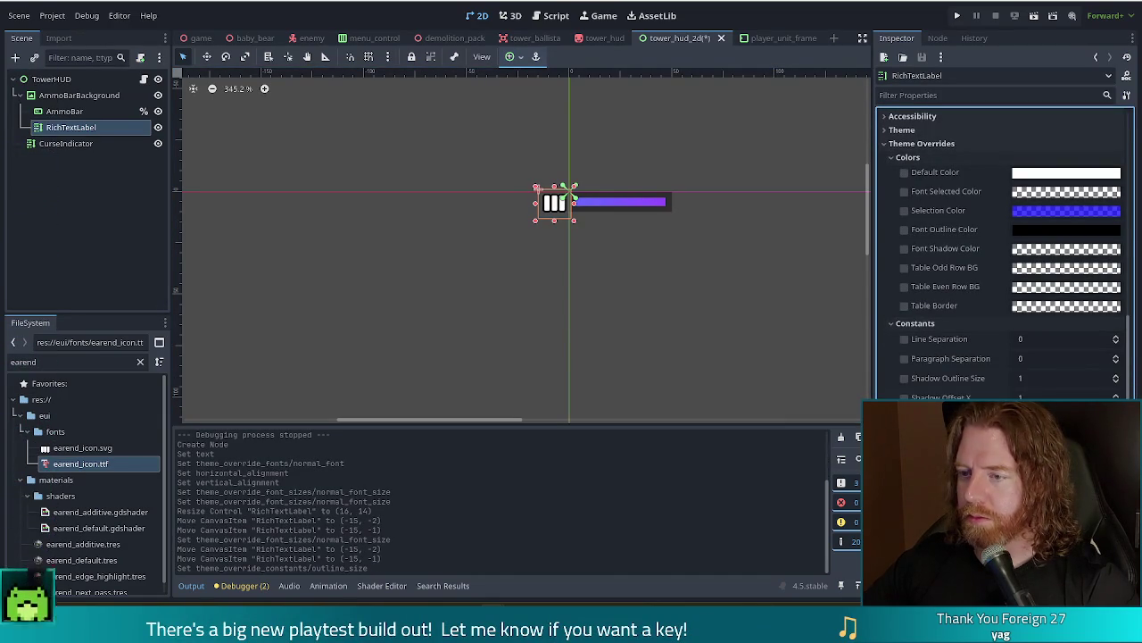
click(905, 230)
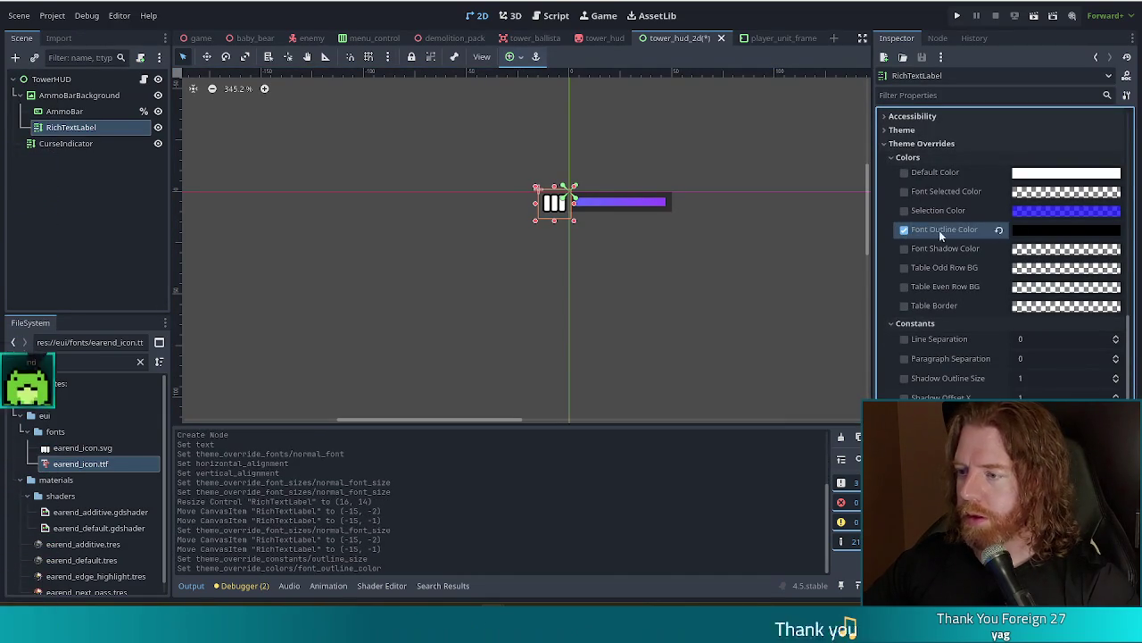
click(1083, 233)
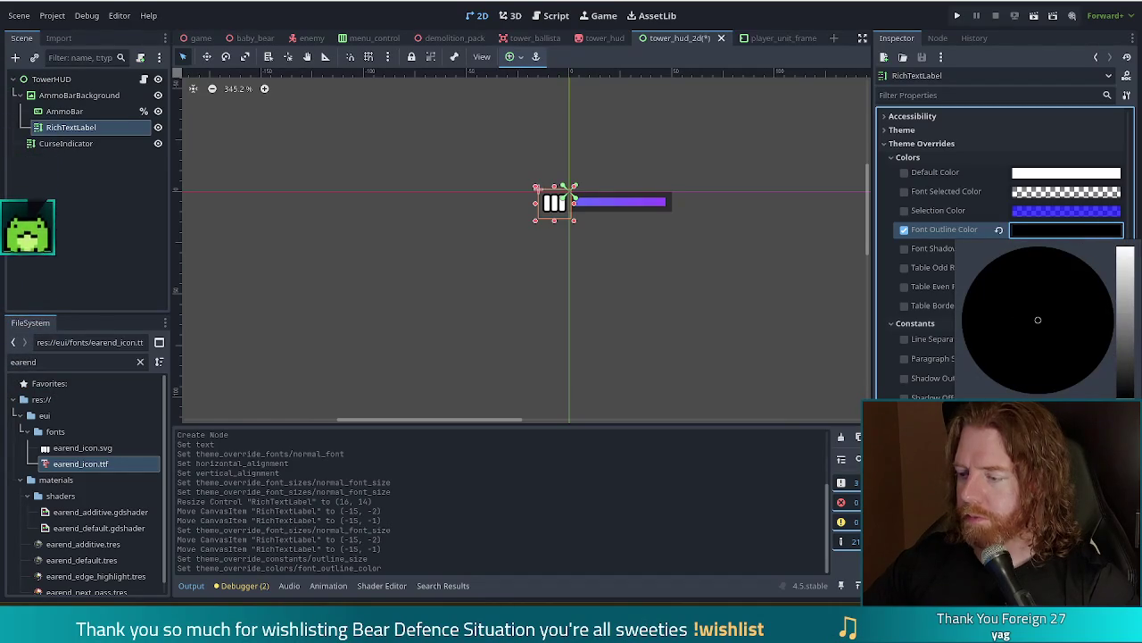
key(Escape)
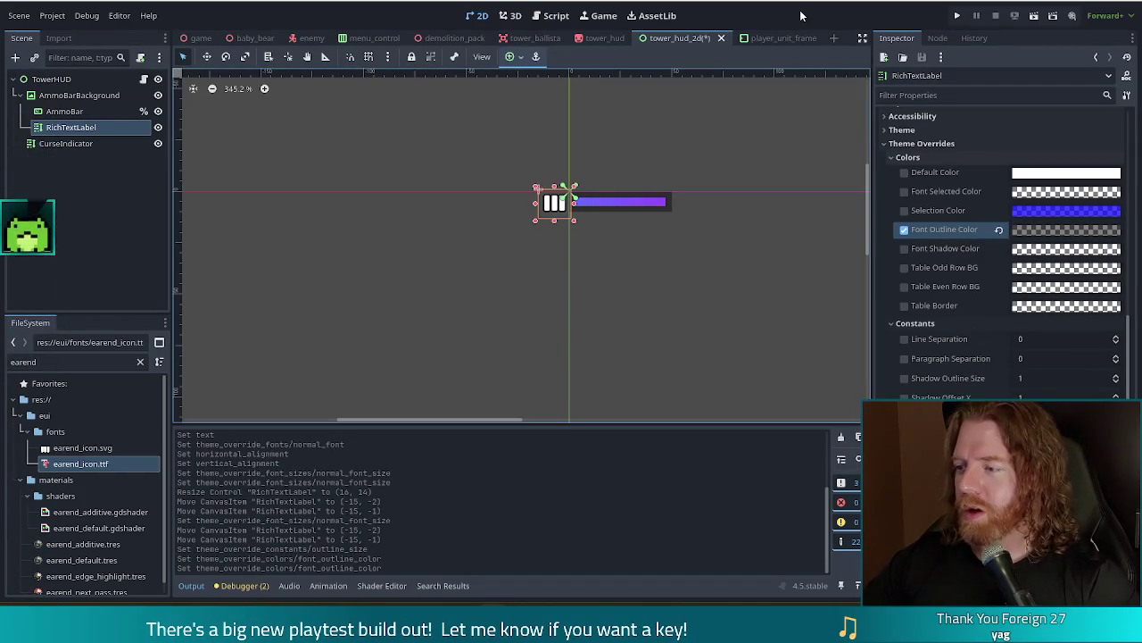
key(ctrl+s)
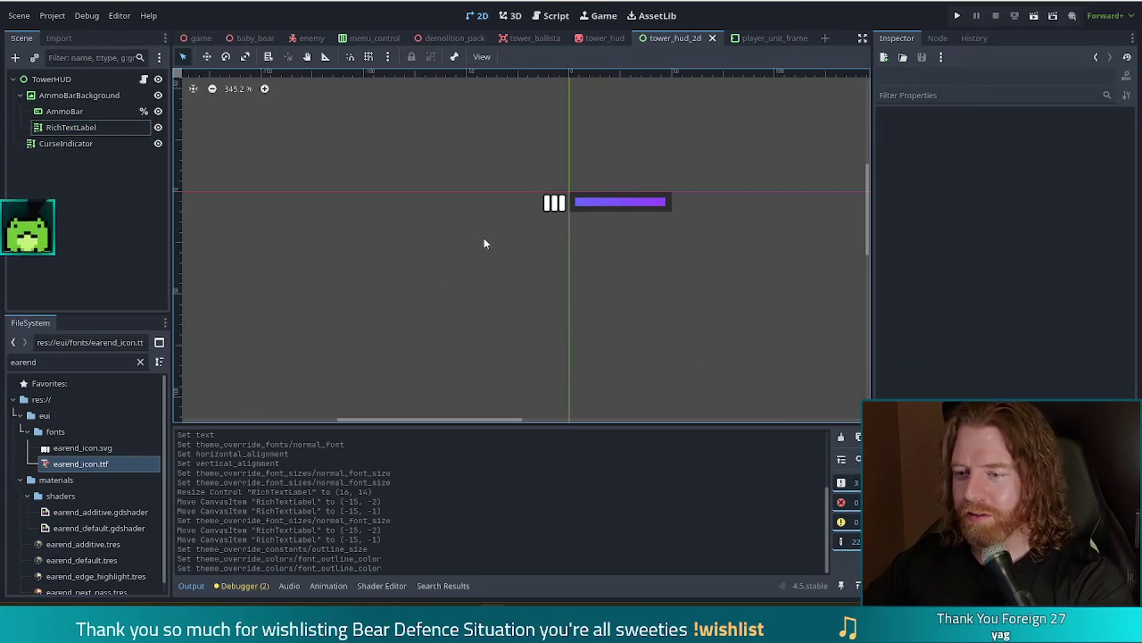
Fine-tune the icon's position by a pixel, save the scene again, and run the project
click(553, 205)
click(380, 360)
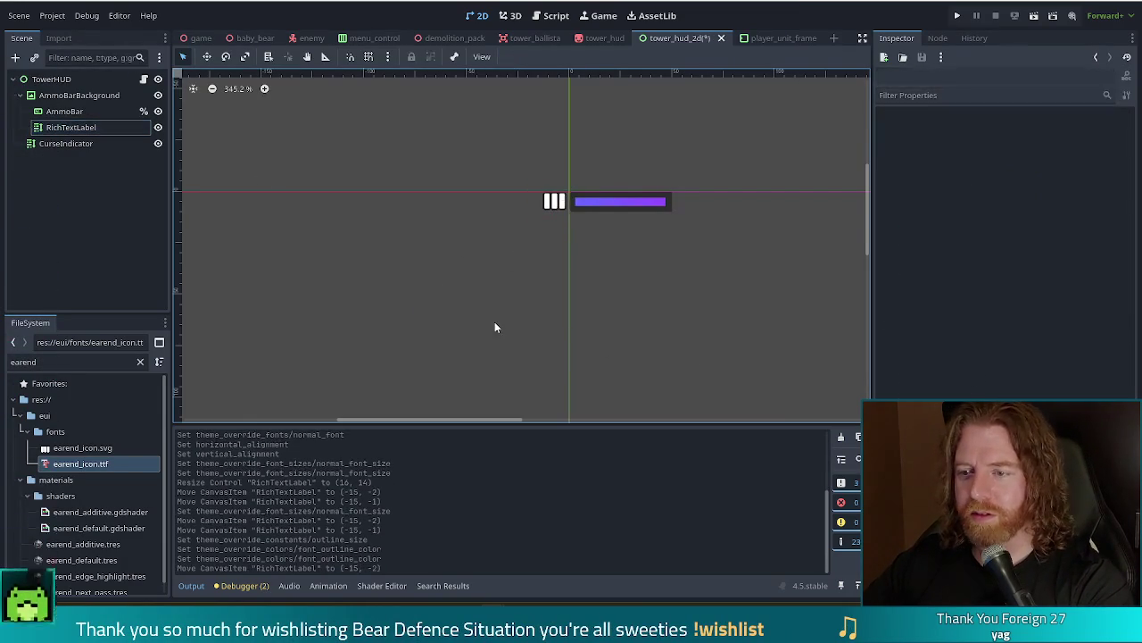
drag(553, 202, 539, 215)
click(536, 273)
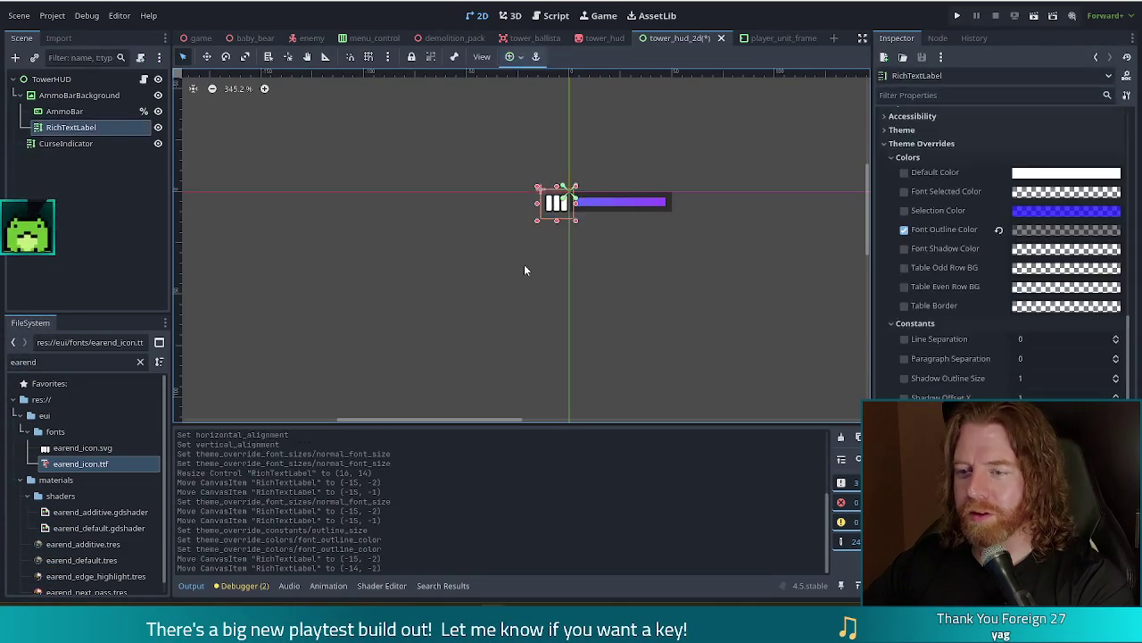
key(Up)
click(500, 298)
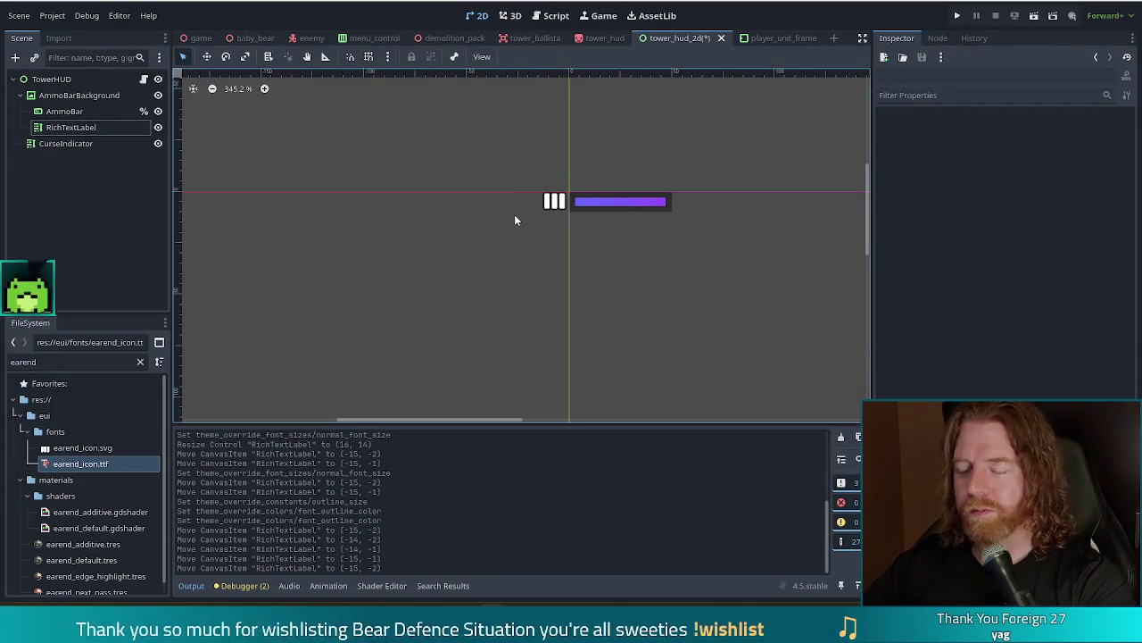
key(ctrl+s)
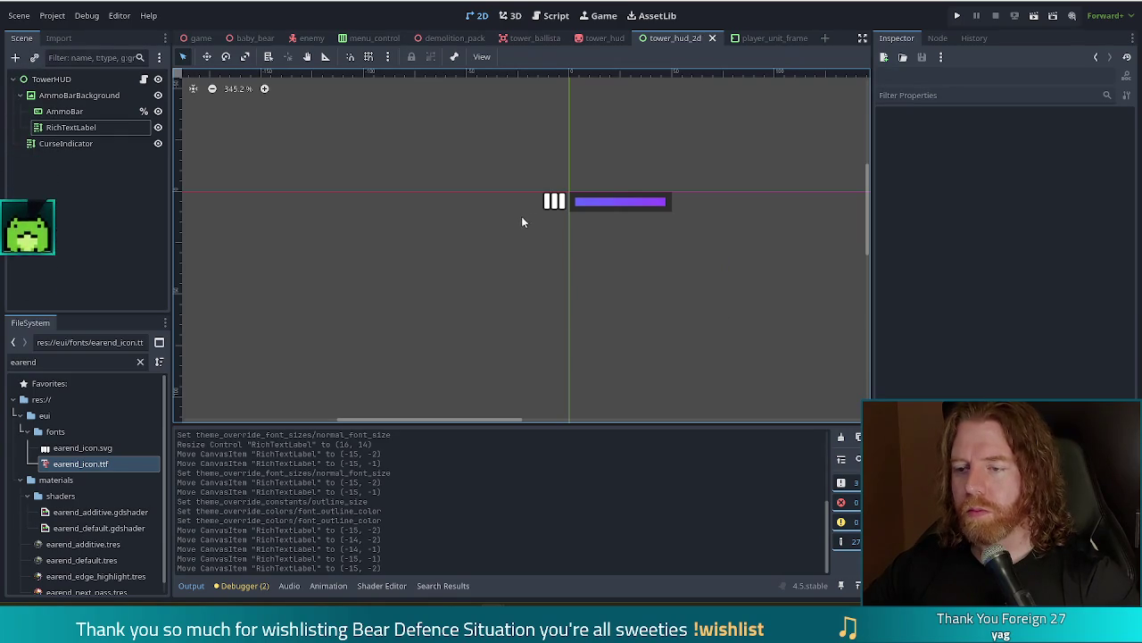
click(957, 15)
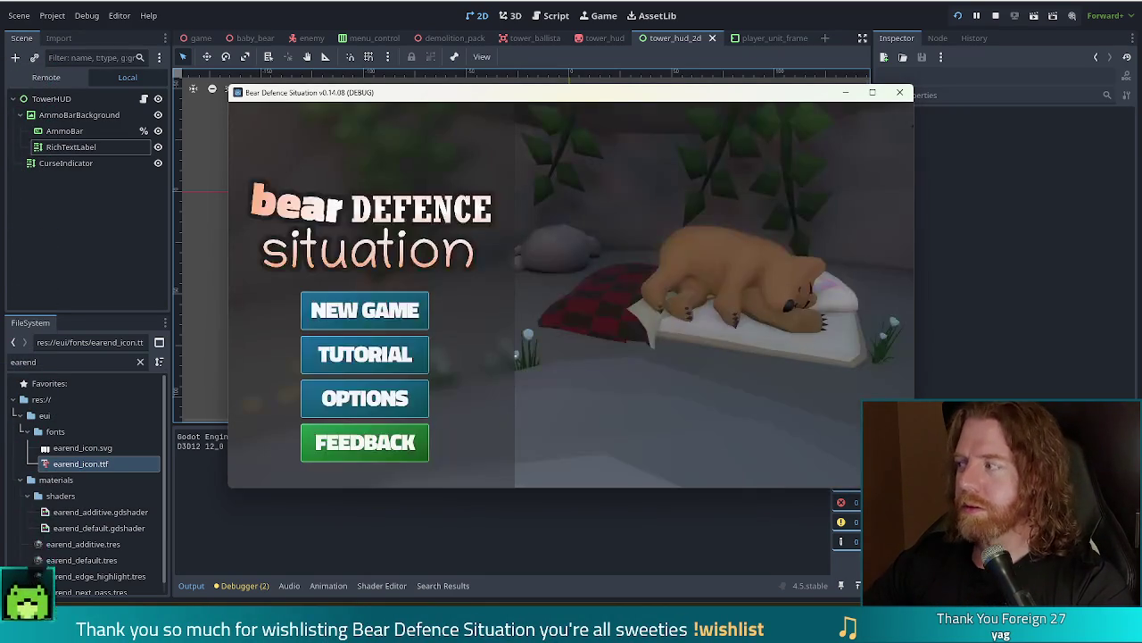
Start a new game and play the Jack of Fire and green Jack pair to build a Ballista tower
click(418, 321)
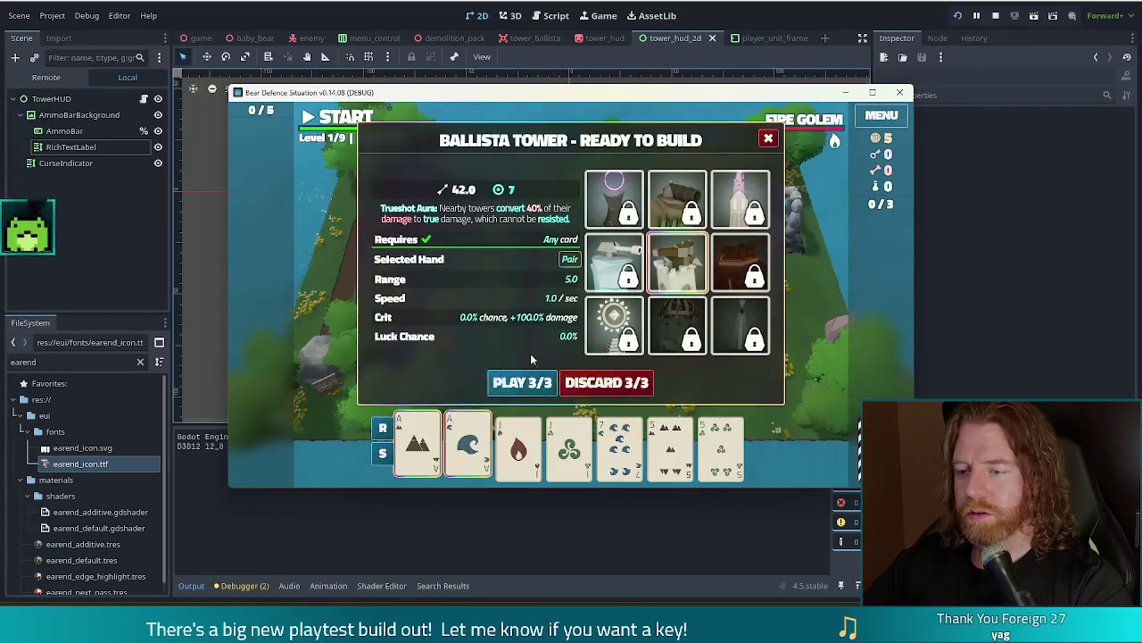
click(532, 348)
click(592, 319)
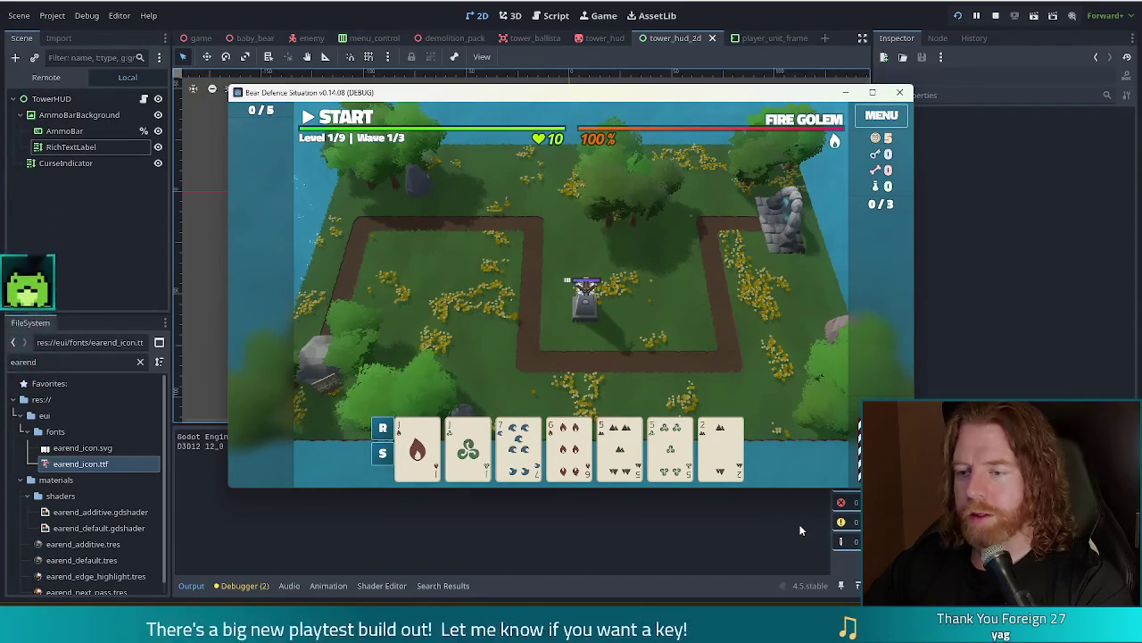
click(417, 447)
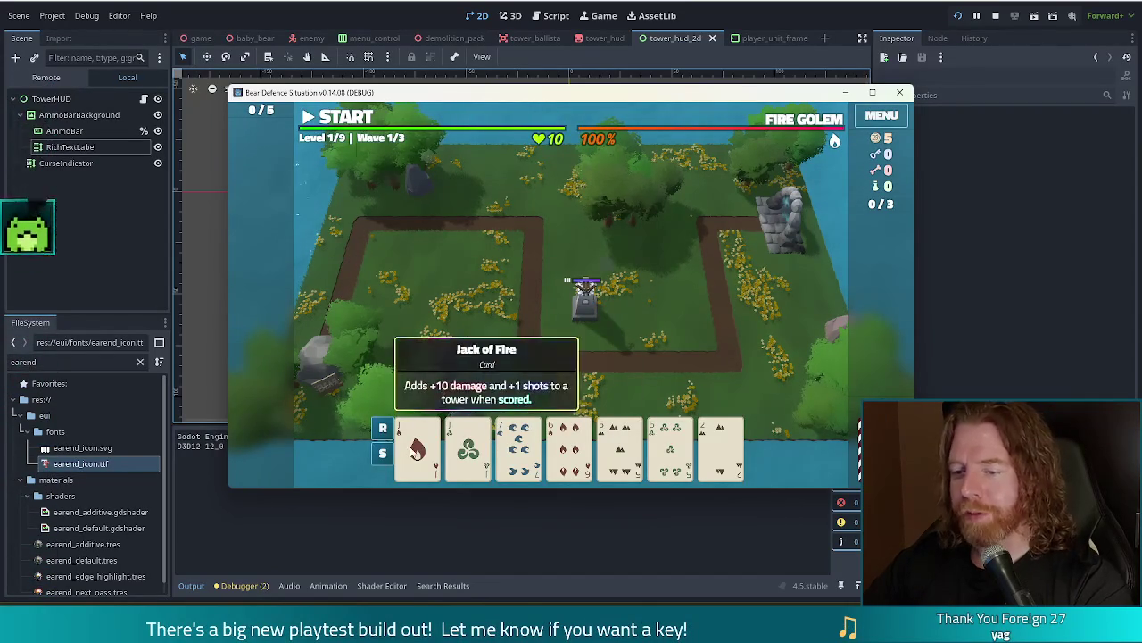
click(468, 447)
click(522, 383)
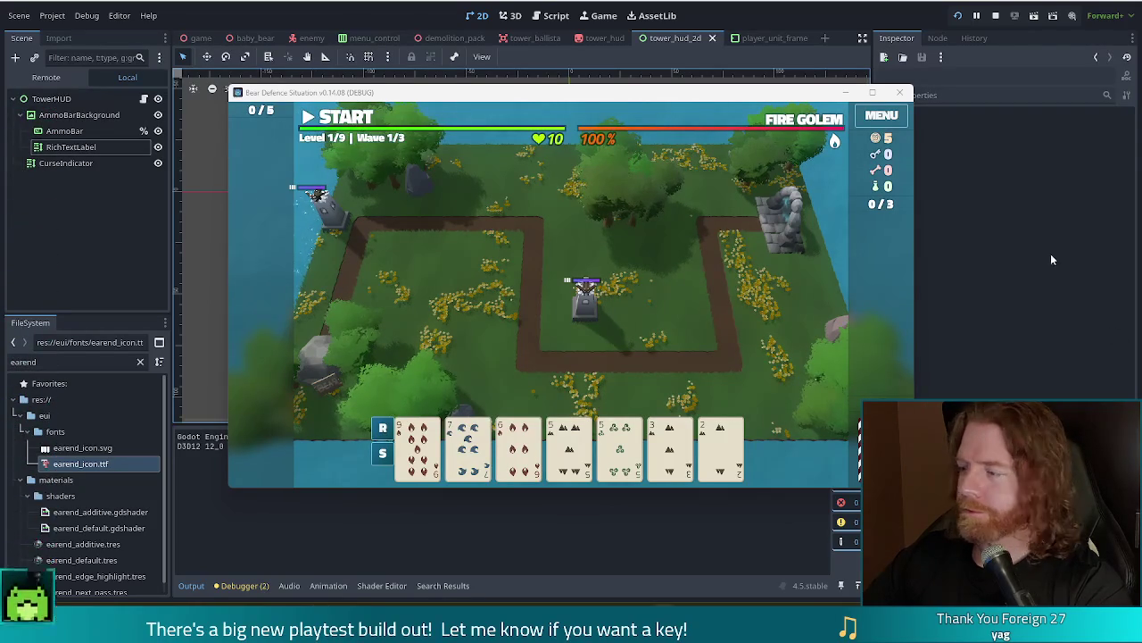
Move and maximize the game window, restore it, then stop the project with F8
drag(738, 100, 692, 89)
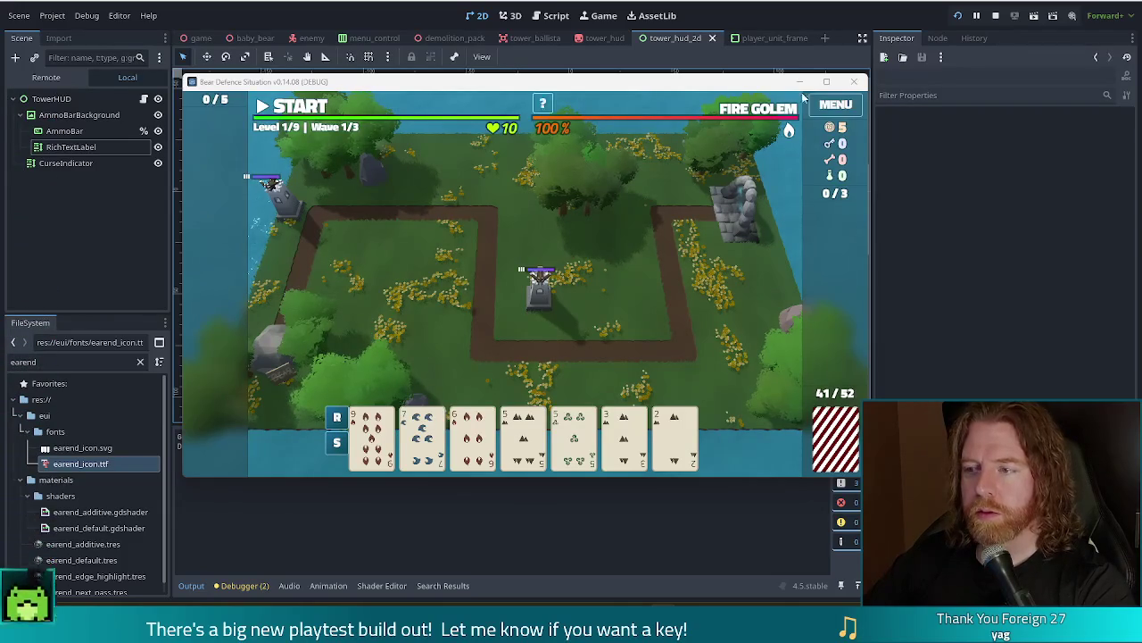
click(826, 81)
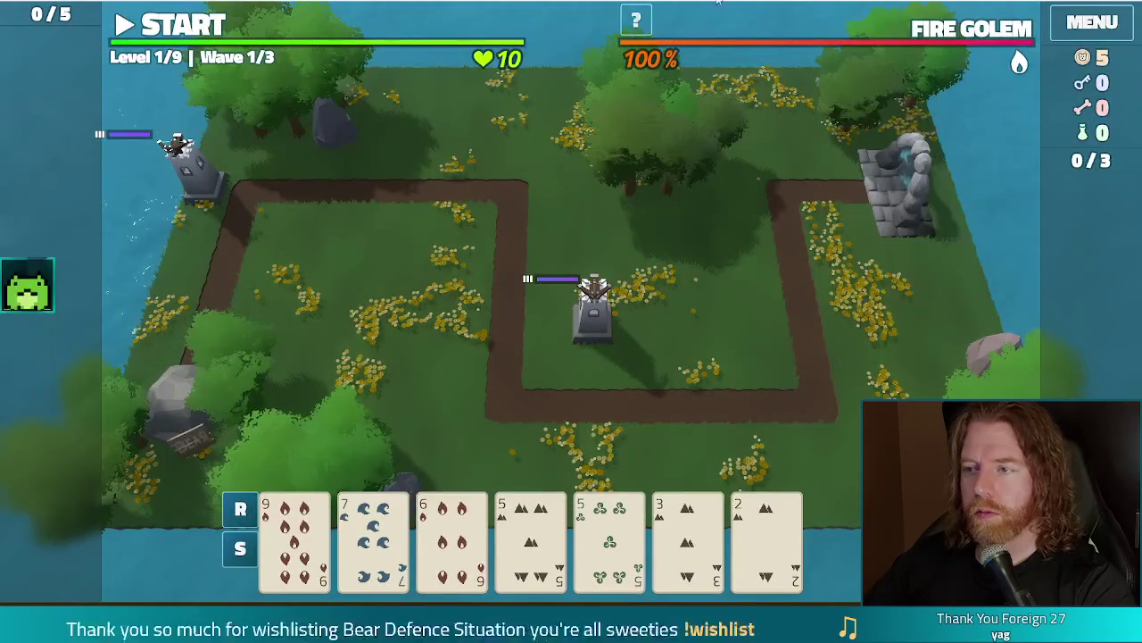
key(super+Down)
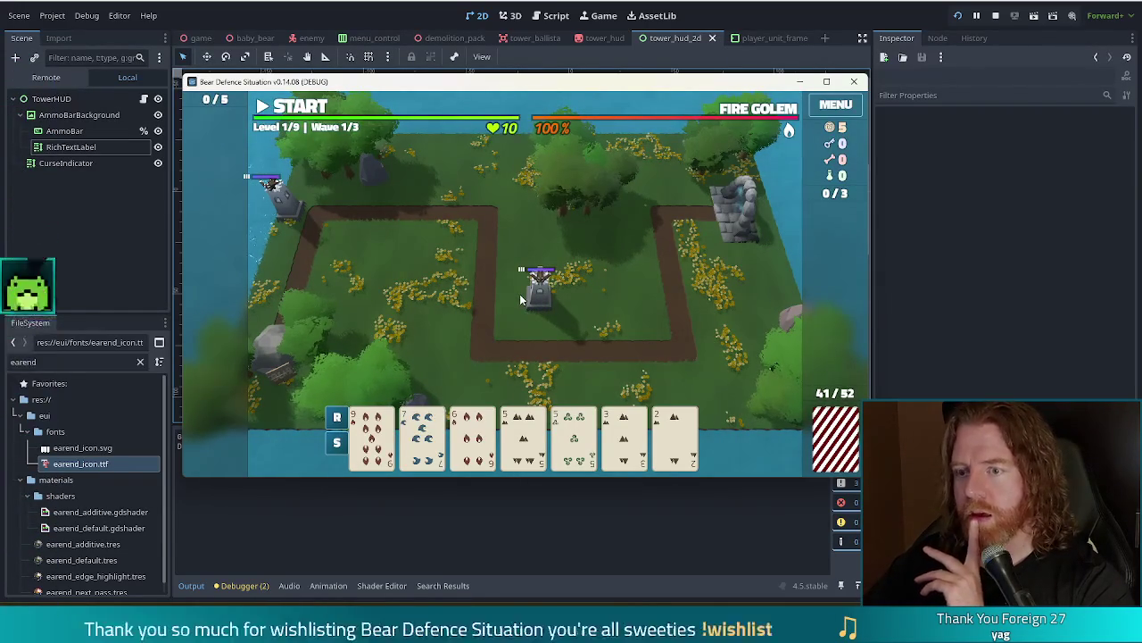
key(F8)
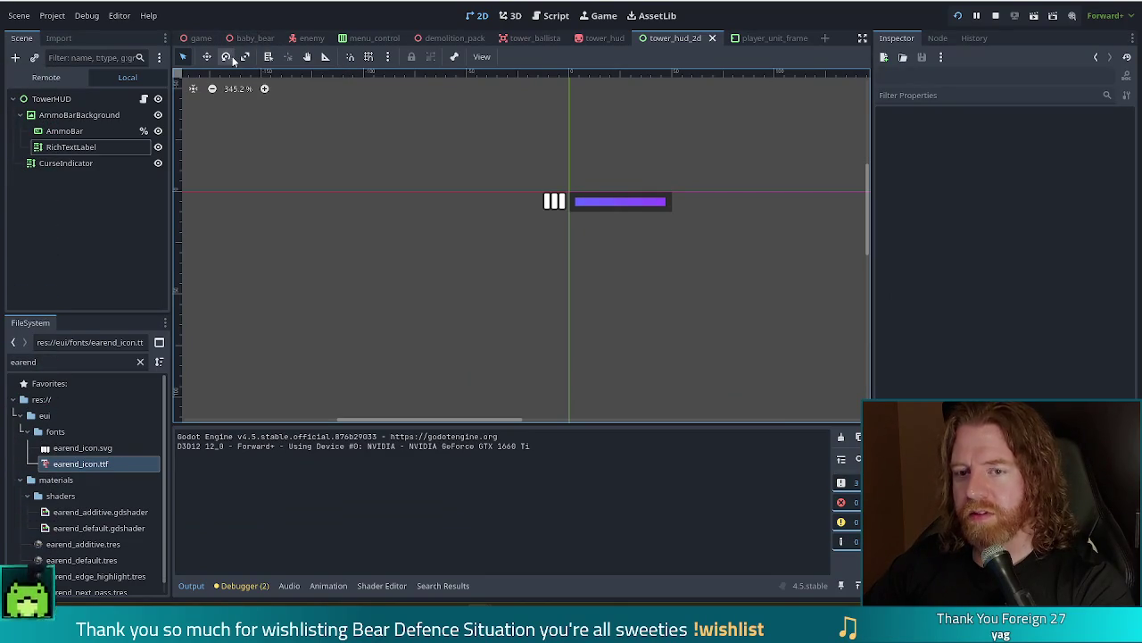
Change the TowerHUD node's Z Index under Visibility/Ordering and save tower_hud_2d
click(53, 98)
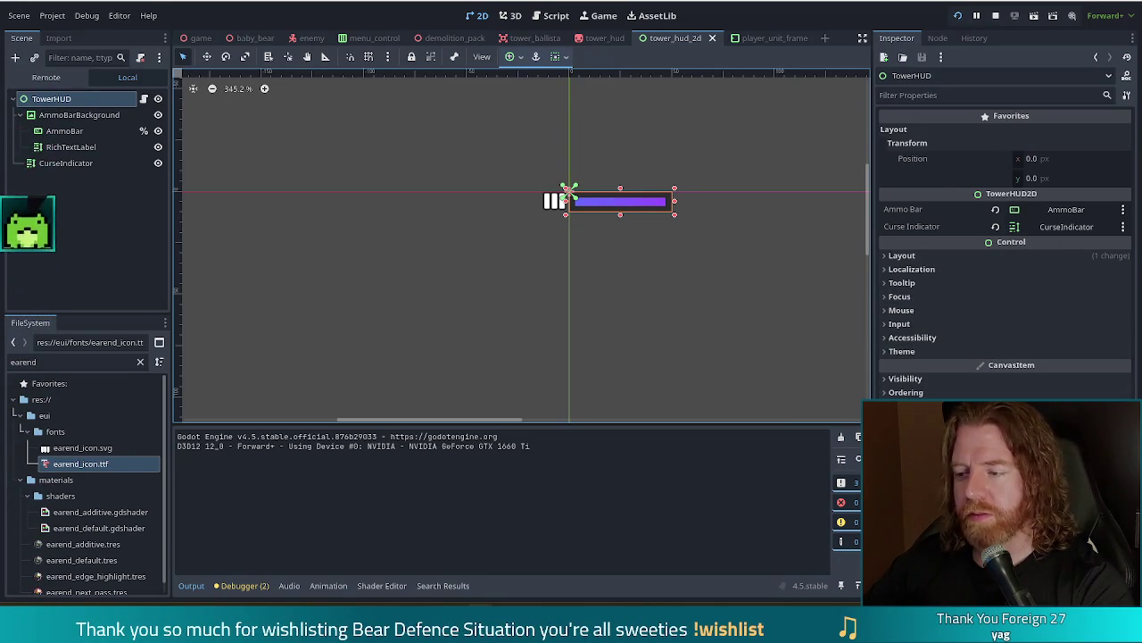
click(919, 379)
scroll(999, 250, down, 3)
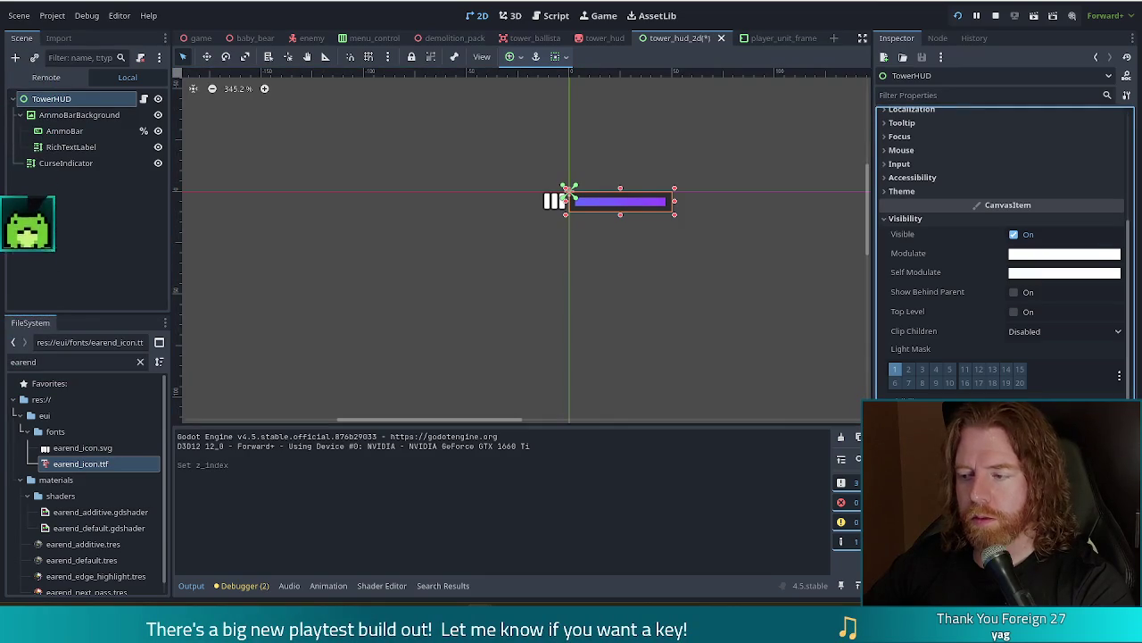
key(ctrl+s)
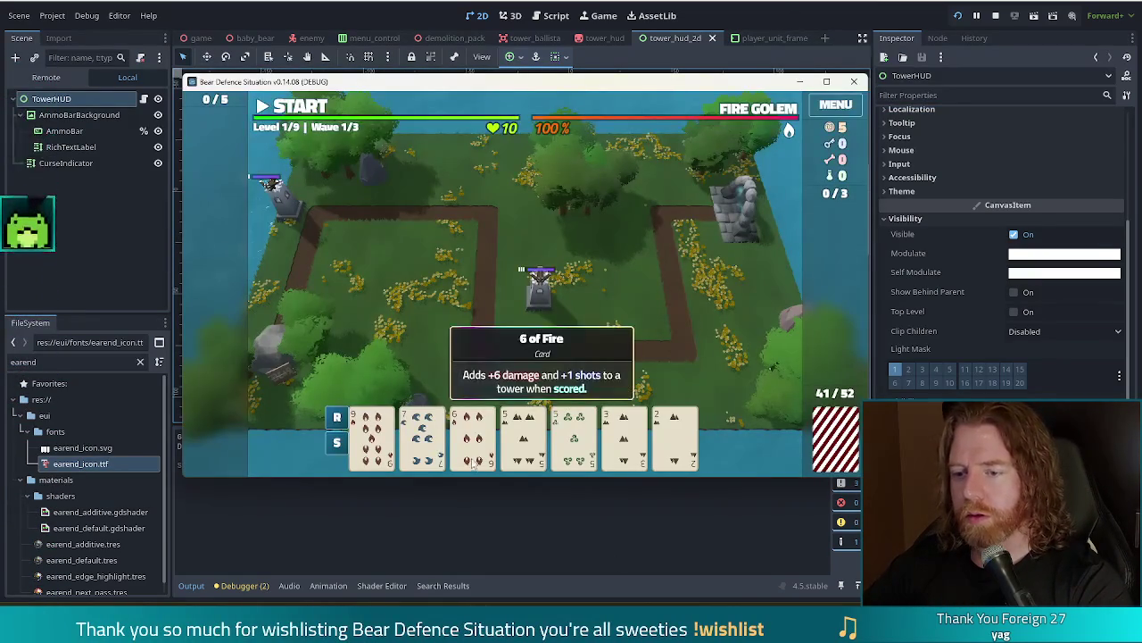
Play the 6 of Fire card to build a Ballista tower, then stop the game with F8
click(473, 438)
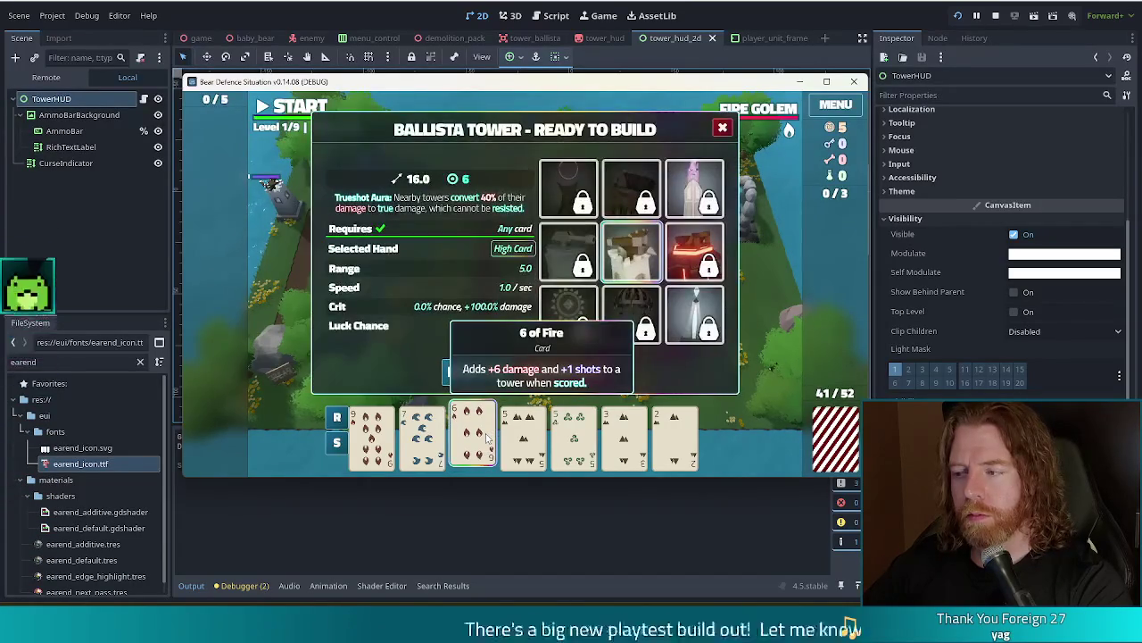
click(477, 371)
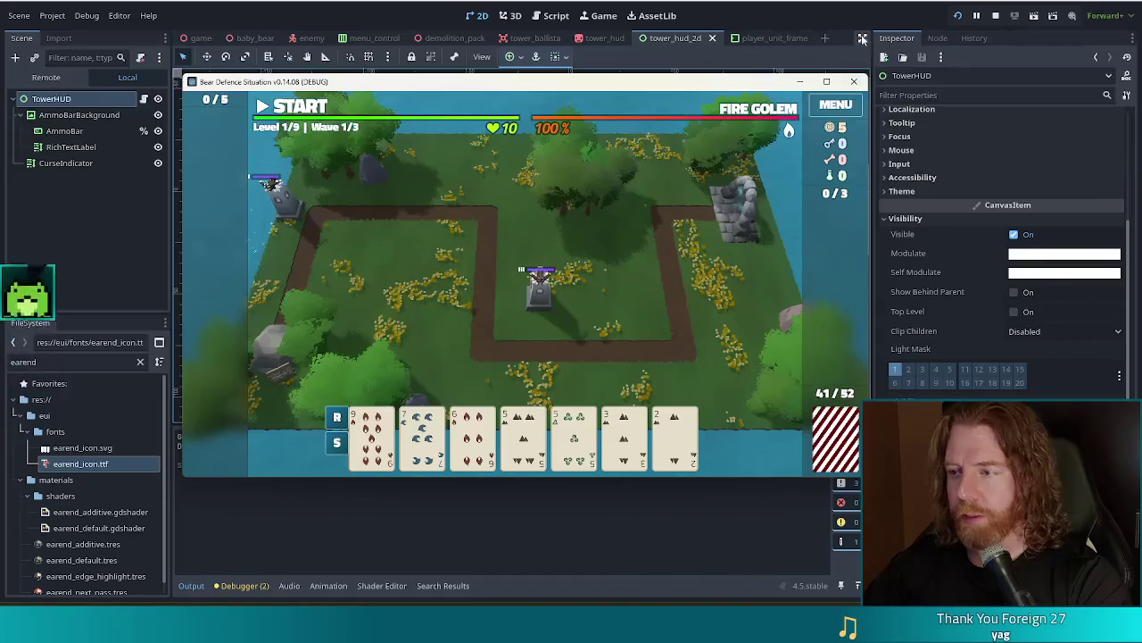
key(F8)
Back in Inkscape, show Layers and Objects, select the ammo layer and open its context menu
key(alt+Tab)
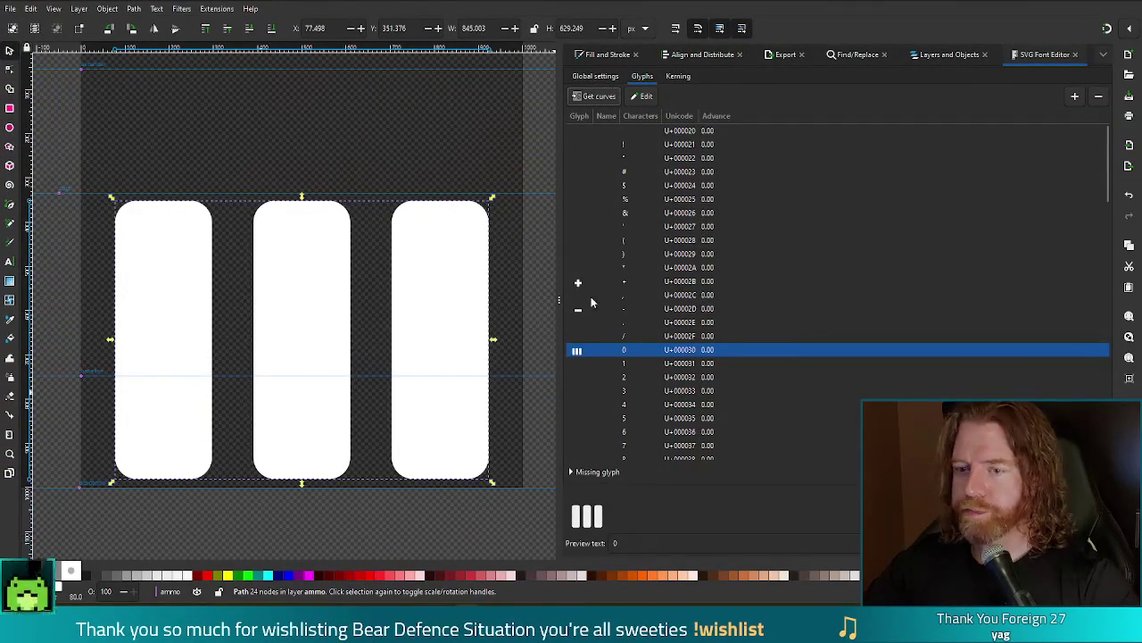
click(949, 56)
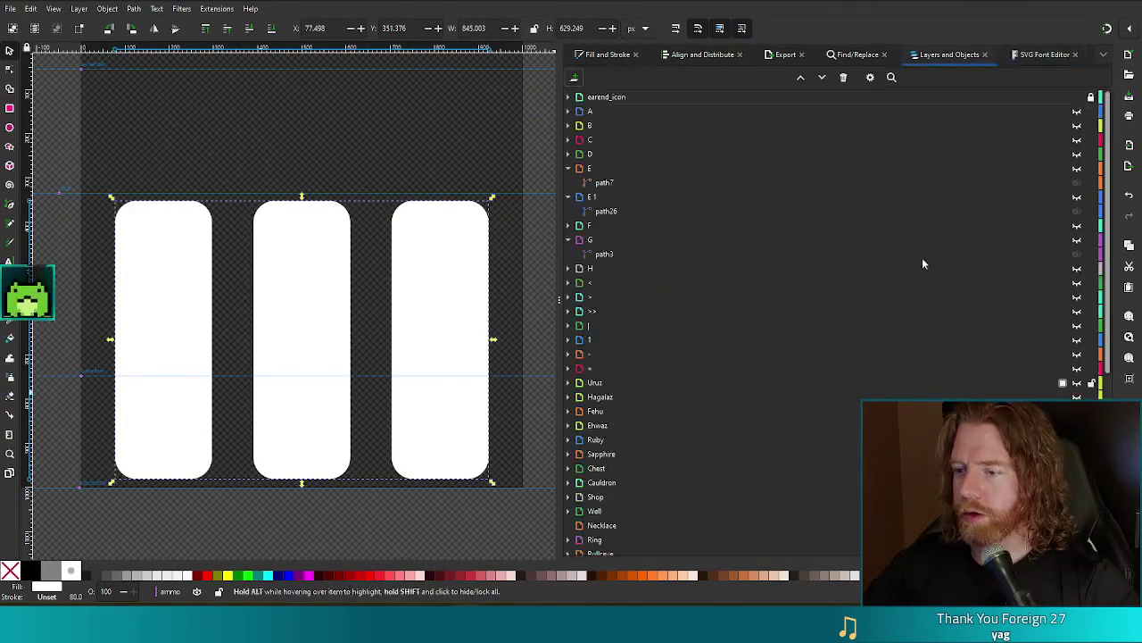
scroll(1096, 286, down, 10)
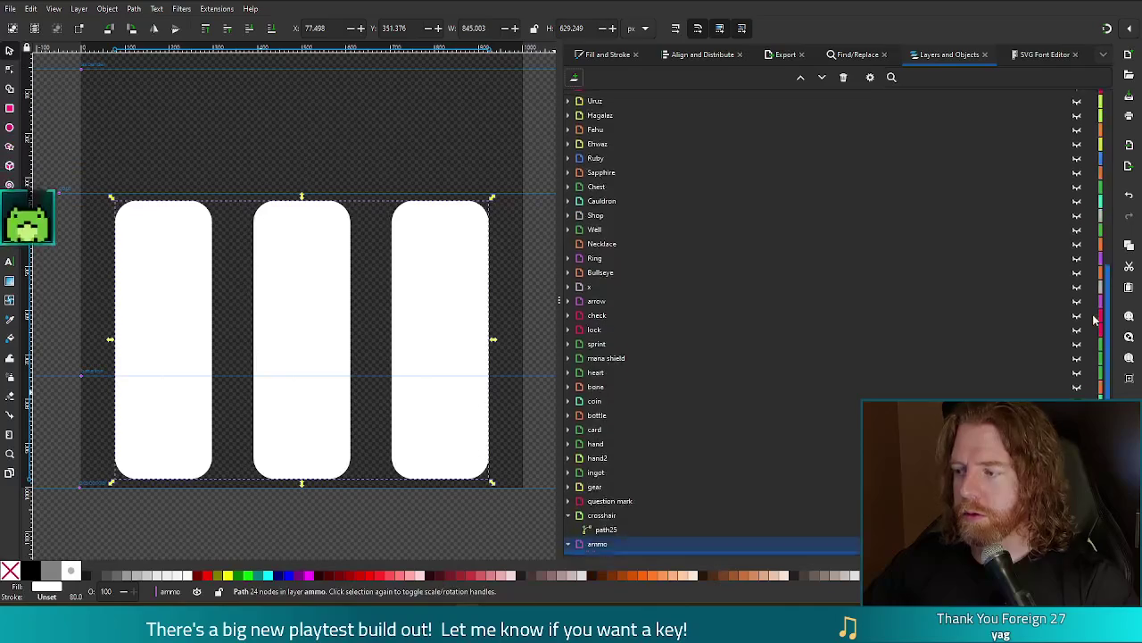
scroll(1096, 286, up, 2)
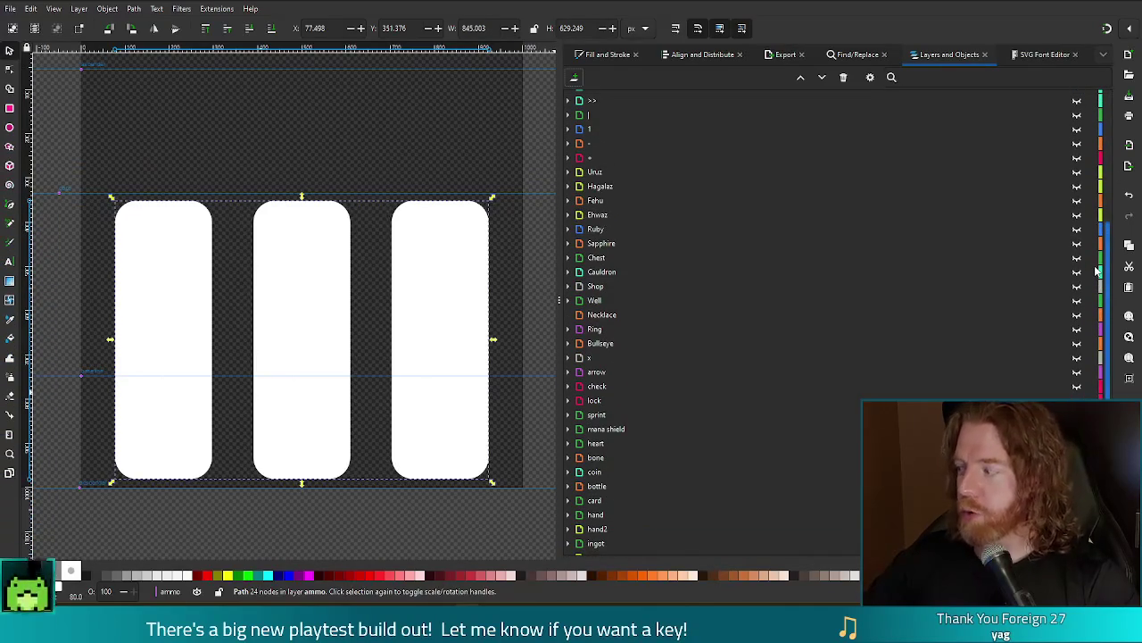
mouse_move(1094, 273)
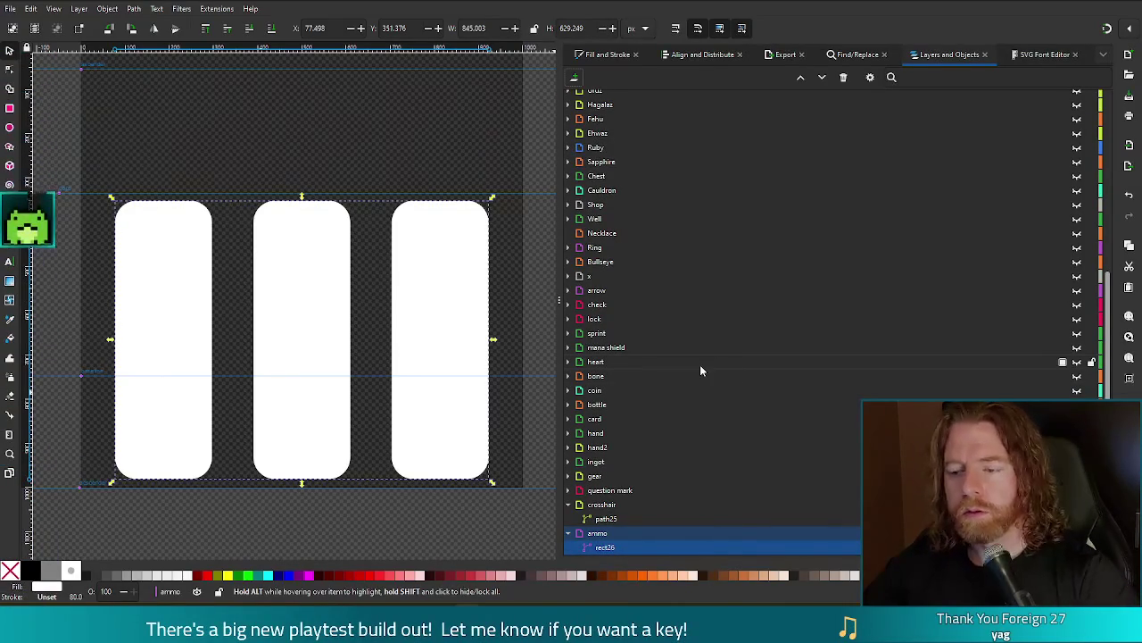
click(635, 532)
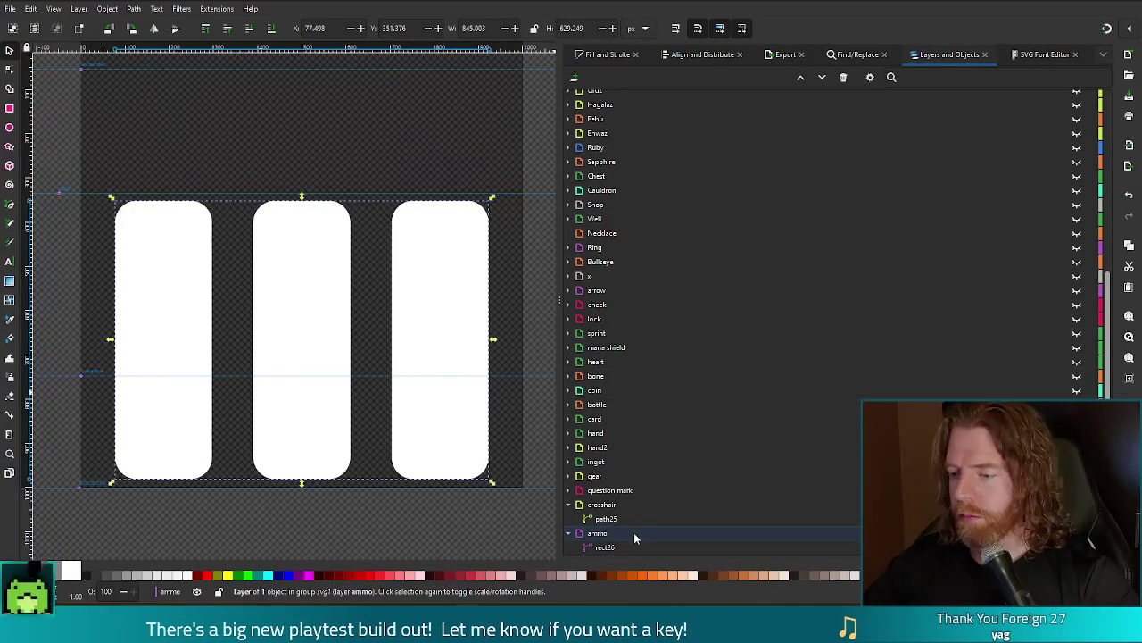
right_click(619, 534)
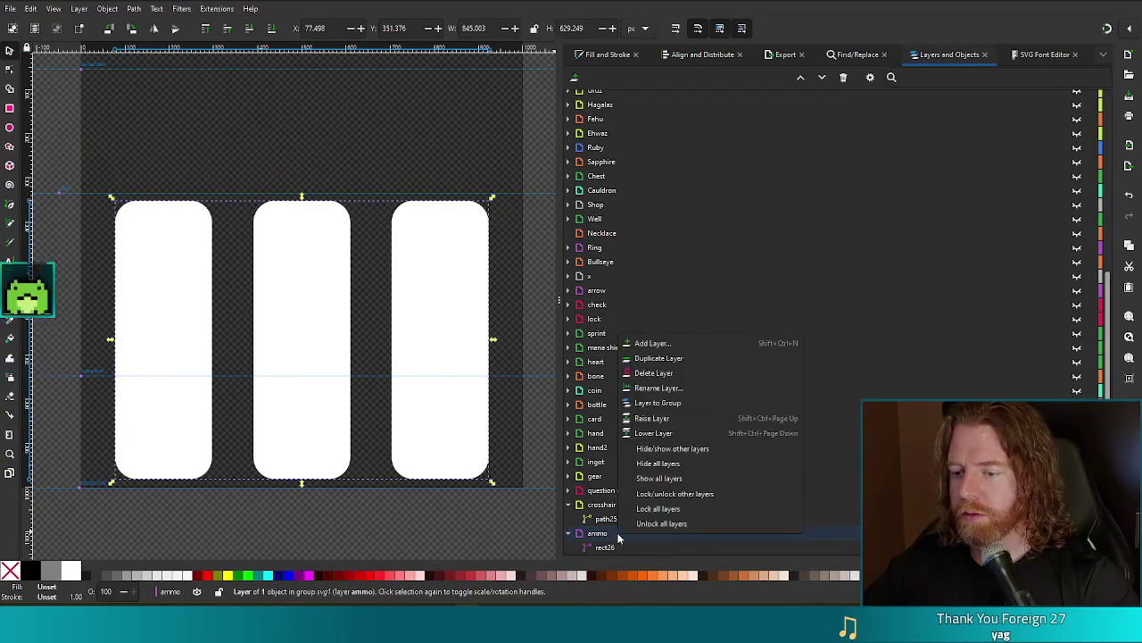
Add a new layer below ammo and name it 'reload'
click(688, 343)
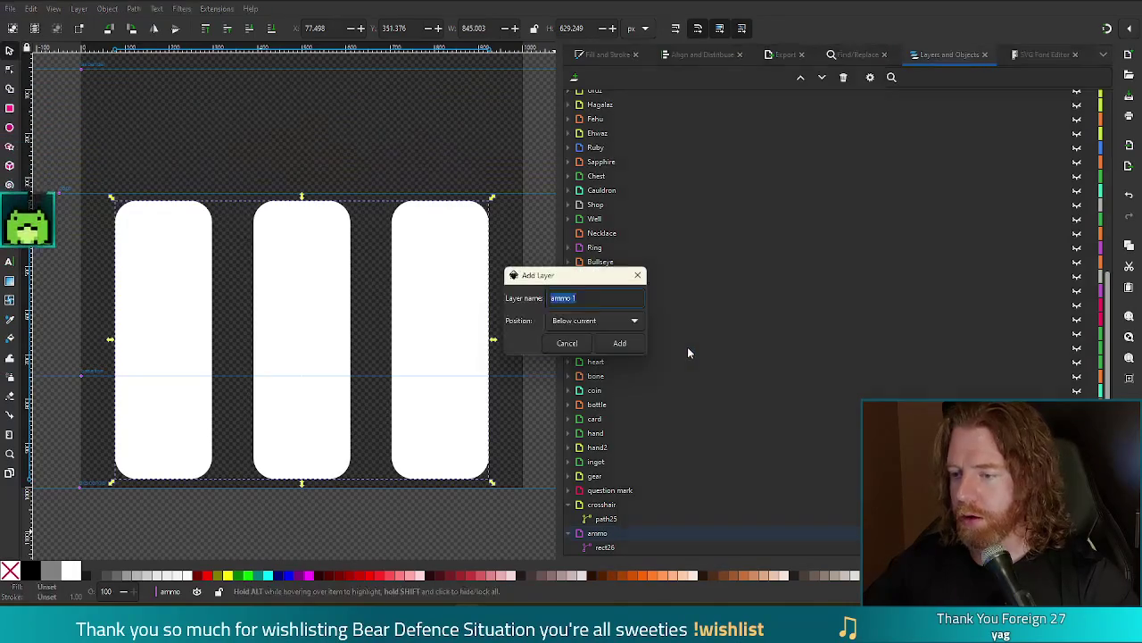
click(620, 343)
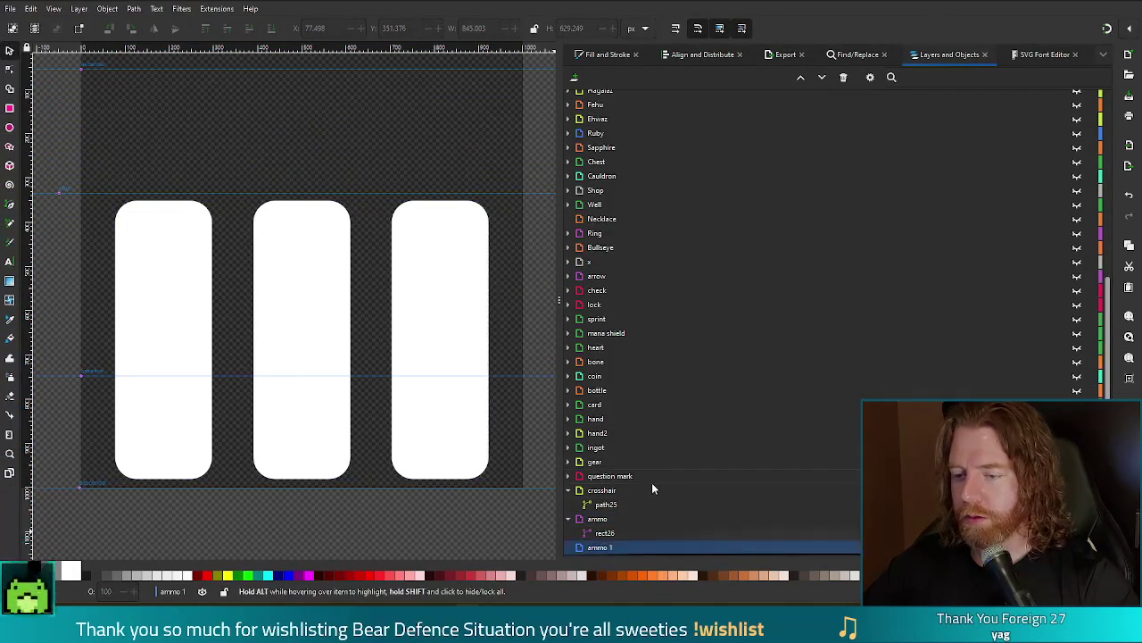
double_click(614, 549)
text(reeload)
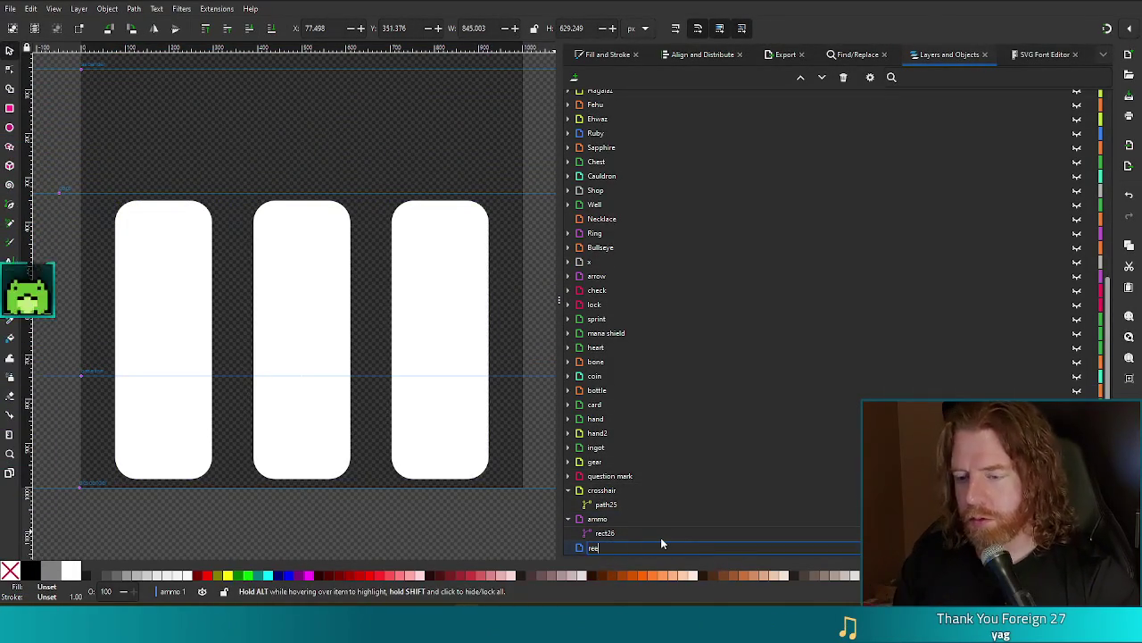
key(BackSpace)
key(BackSpace)
key(BackSpace)
text(eload)
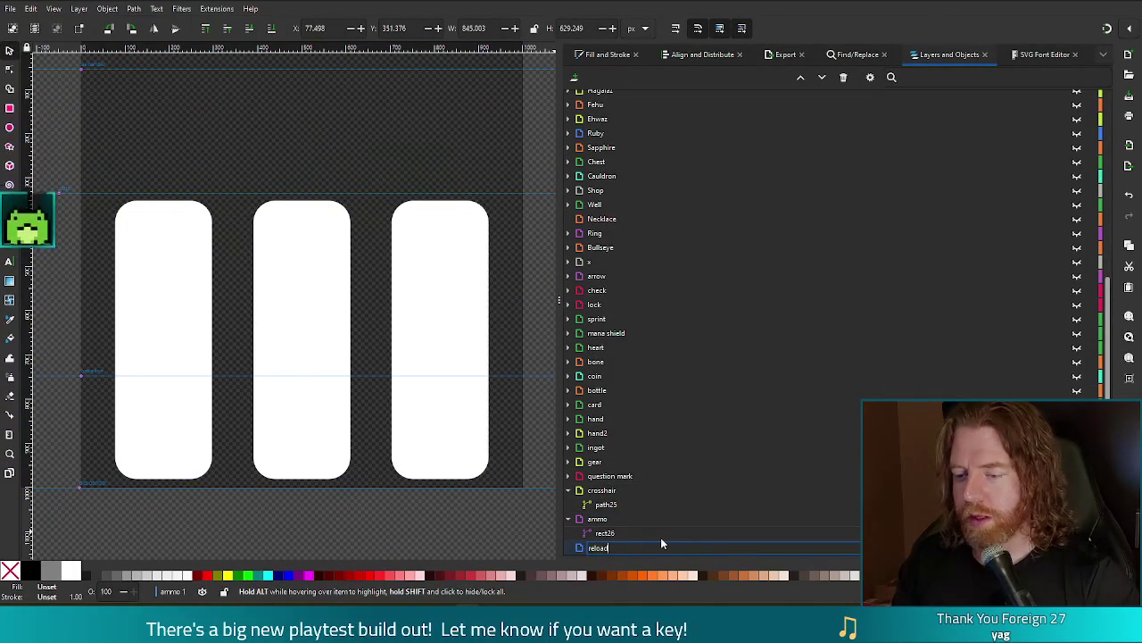
key(Return)
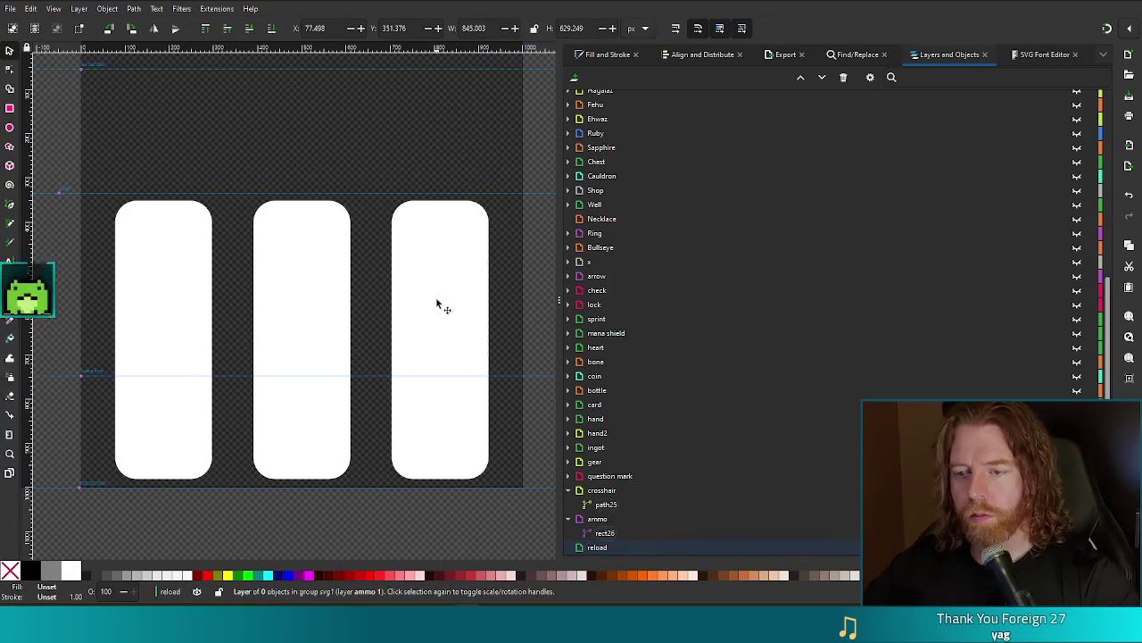
Paste a copy of the three white bars into the reload layer and hide the ammo layer
click(459, 310)
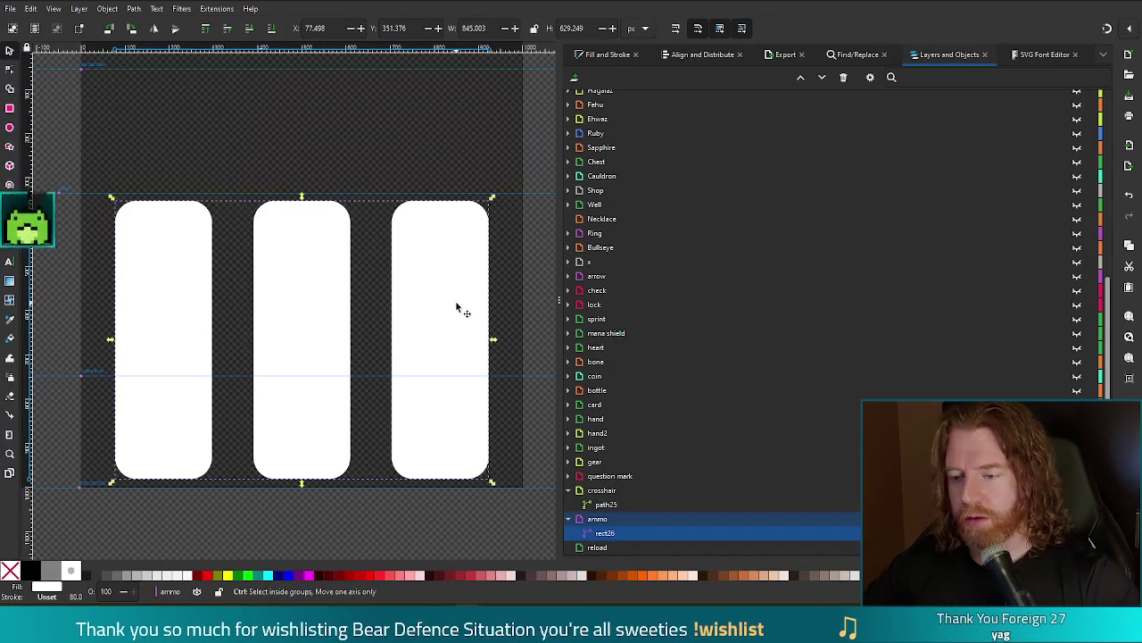
click(609, 550)
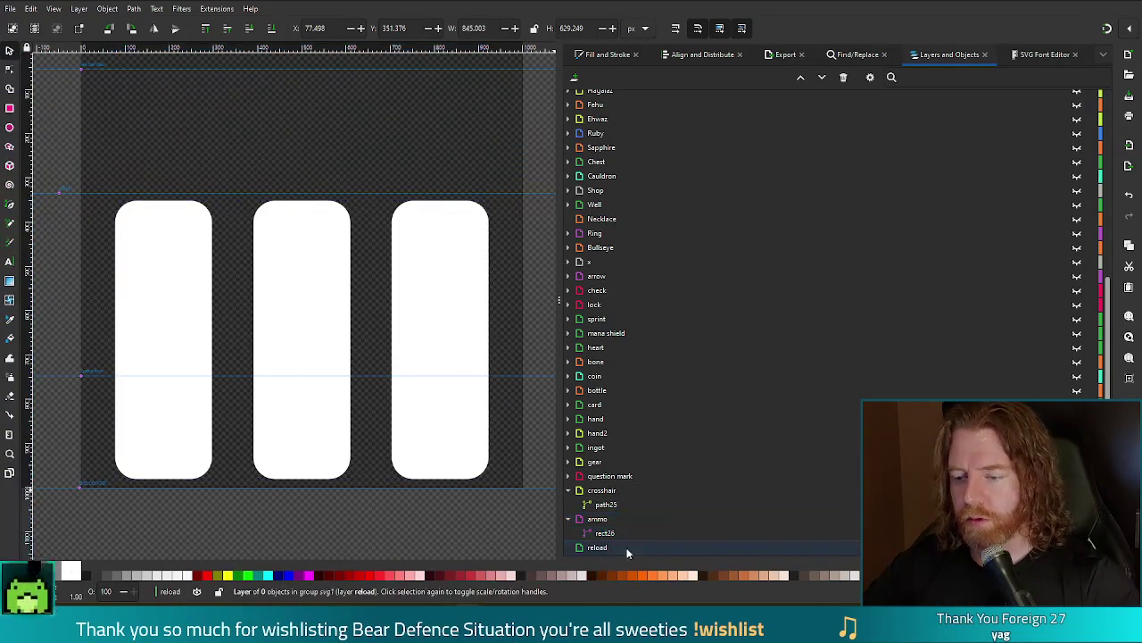
click(1077, 518)
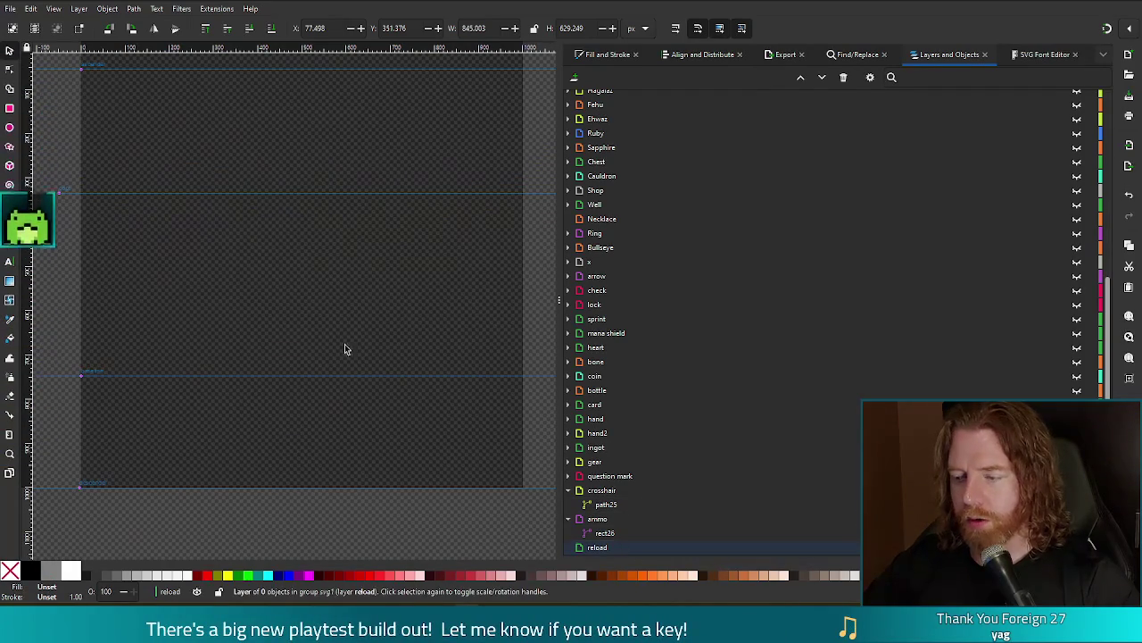
key(ctrl+v)
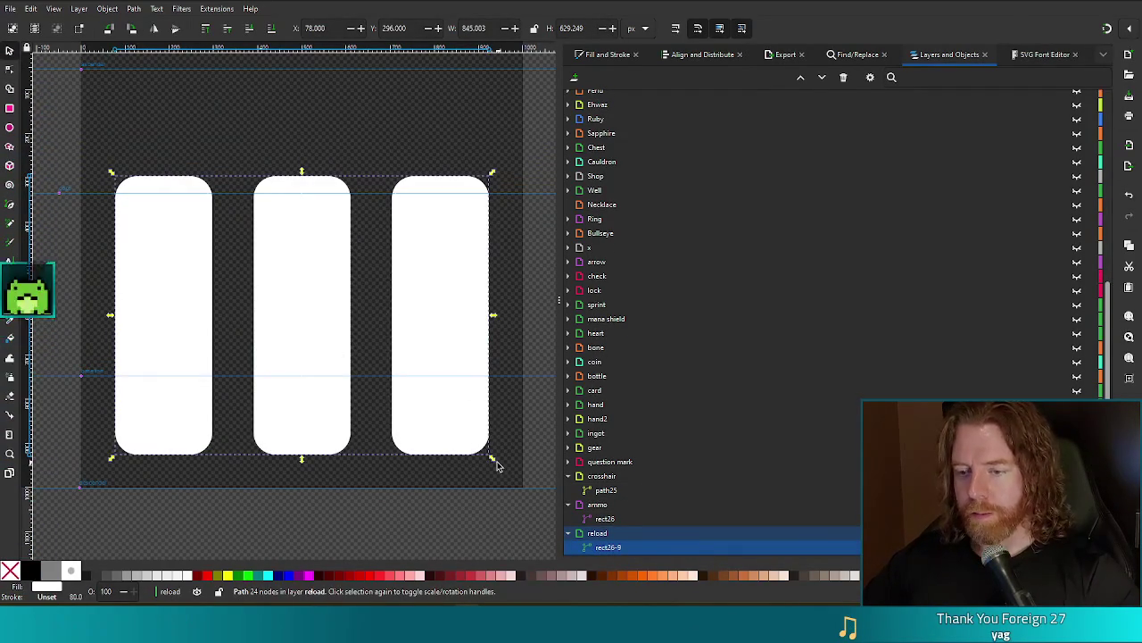
Scale the bars down around their centre and draw a large white circle over them
drag(492, 461, 449, 437)
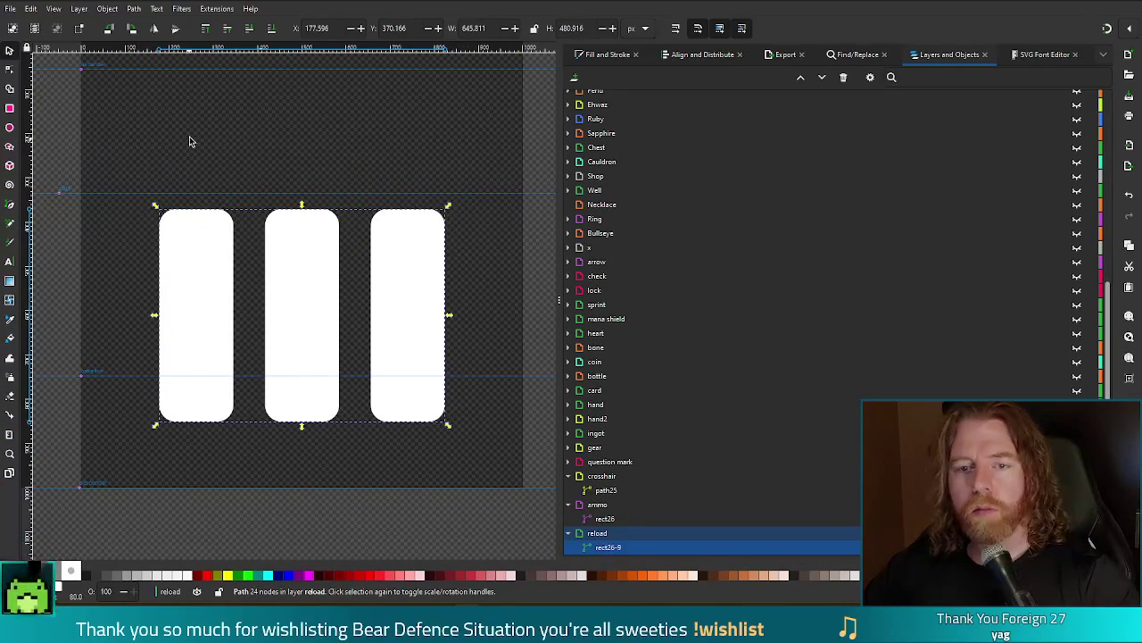
key(Escape)
key(e)
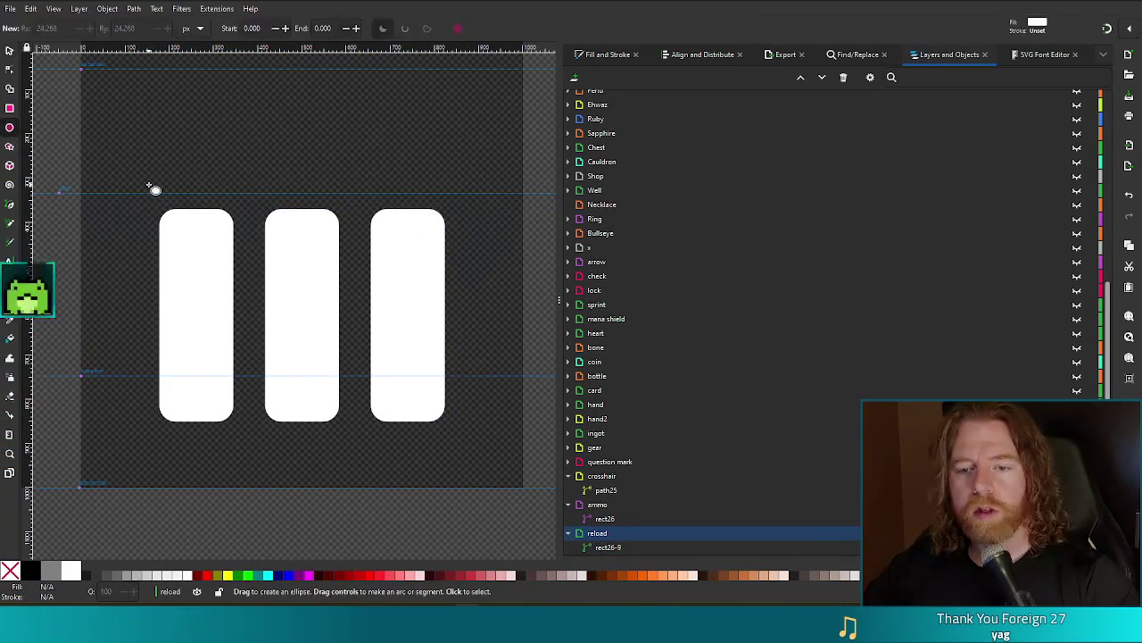
mouse_move(230, 186)
mouse_down()
mouse_move(421, 403)
mouse_move(465, 473)
mouse_move(365, 301)
mouse_move(420, 370)
mouse_up()
mouse_move(394, 330)
mouse_down()
mouse_move(413, 351)
mouse_move(397, 353)
mouse_up()
Centre the circle on the page, shrink it to about 80%, and line it up with the bars
key(s)
mouse_move(322, 237)
mouse_down()
mouse_move(364, 273)
mouse_move(347, 291)
mouse_move(341, 279)
mouse_up()
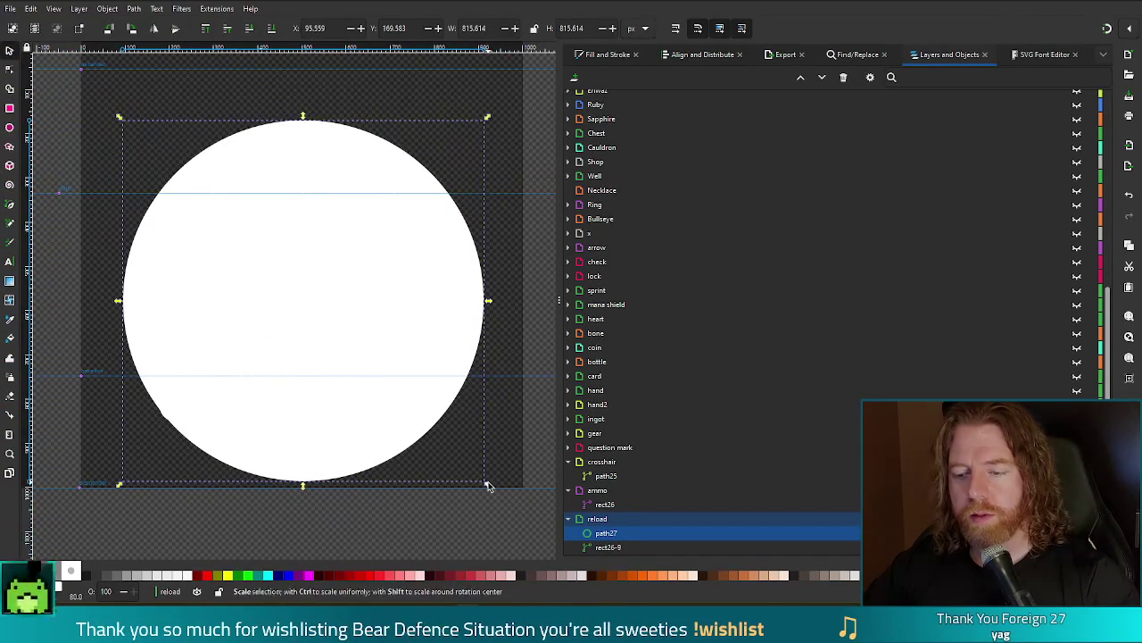
drag(487, 486, 449, 446)
drag(322, 191, 318, 219)
Give the circle no fill and a thick solid white outline
click(611, 54)
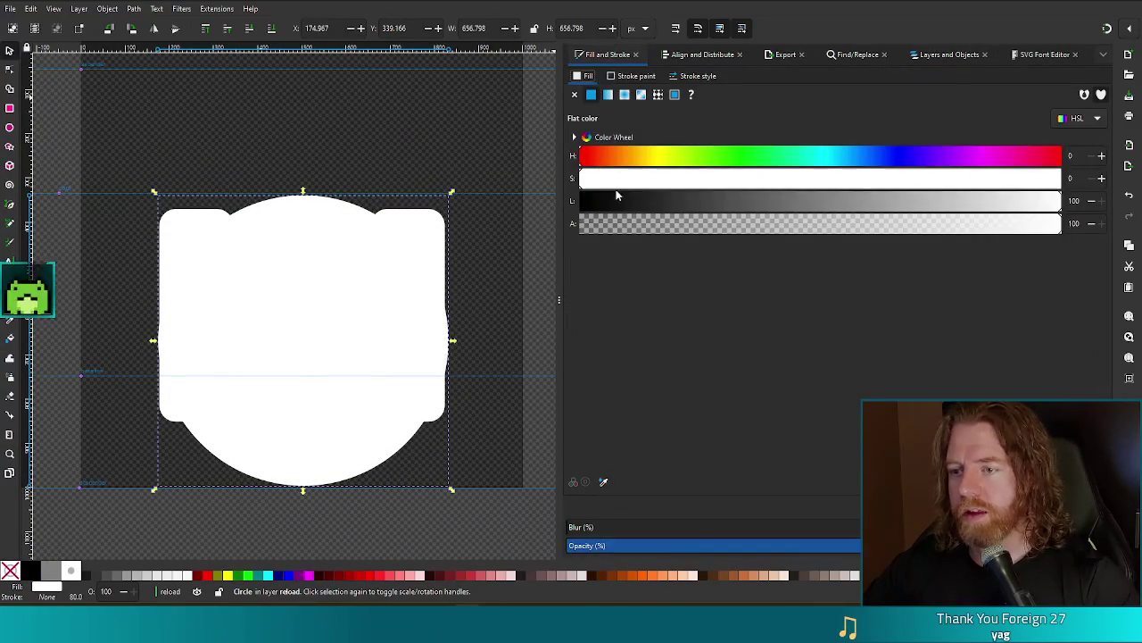
click(630, 76)
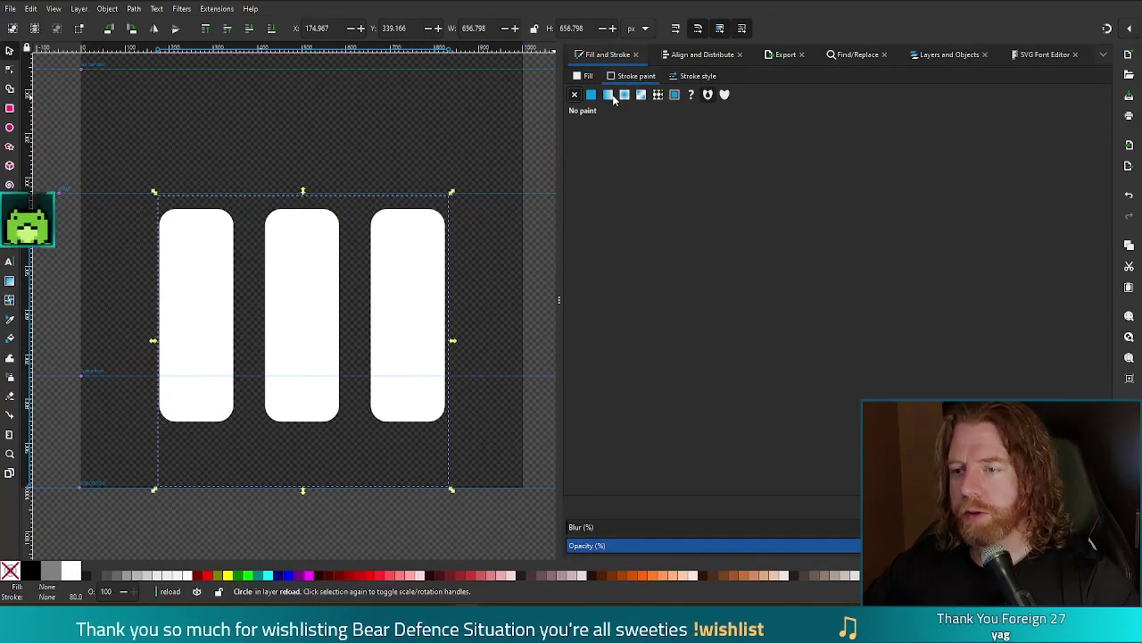
click(591, 94)
drag(727, 205, 1052, 224)
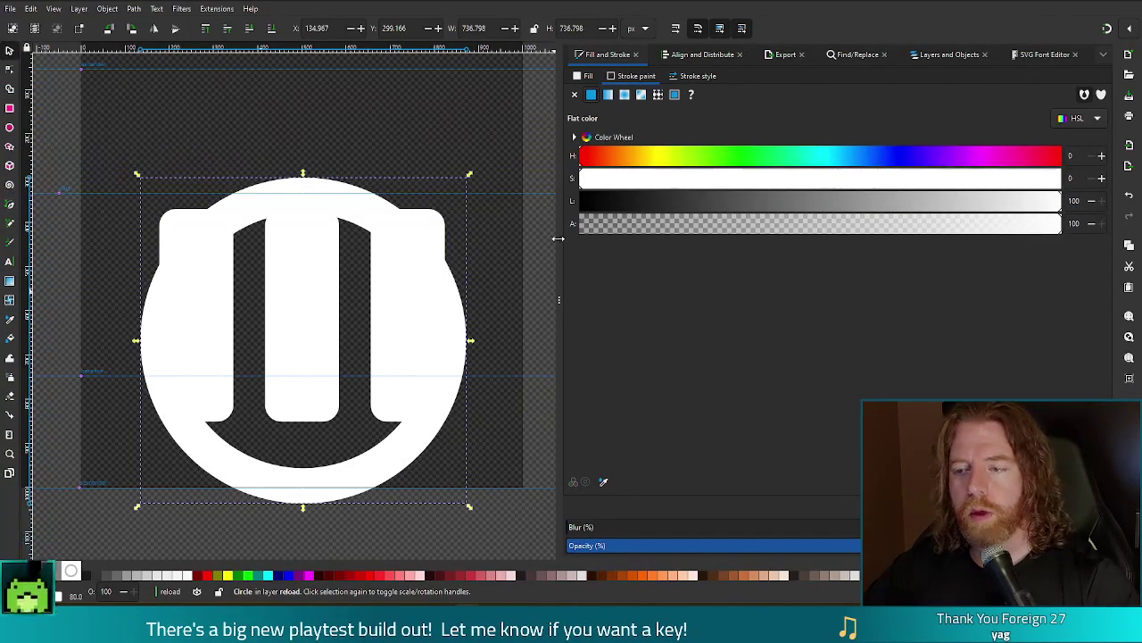
Convert the circle's white outline into a filled ring path with Stroke to Path
click(513, 262)
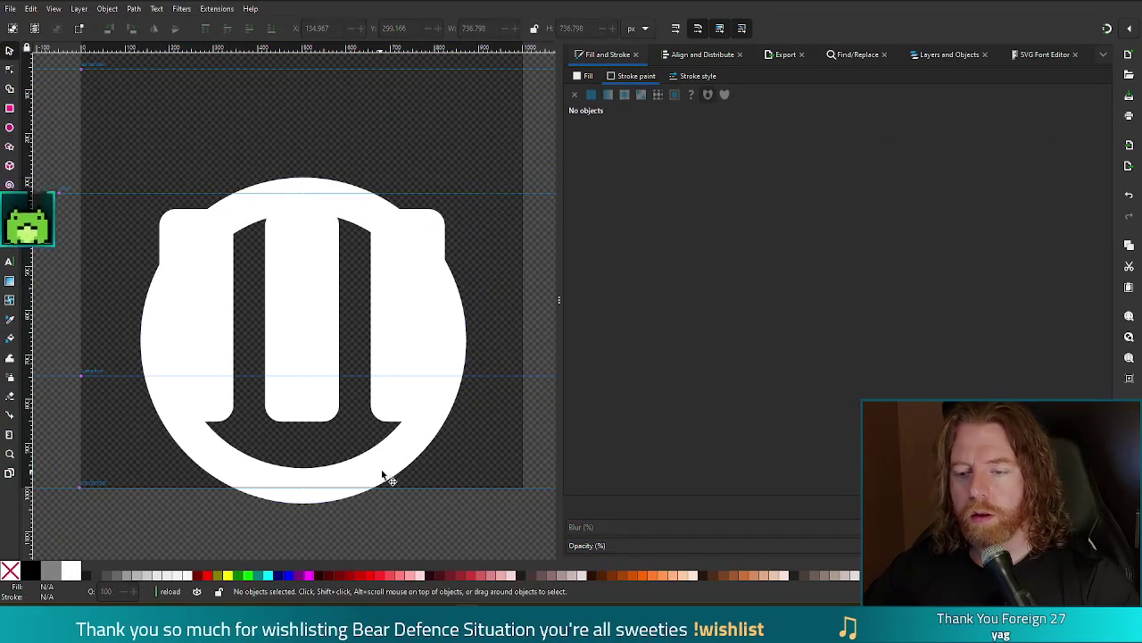
click(390, 470)
click(107, 8)
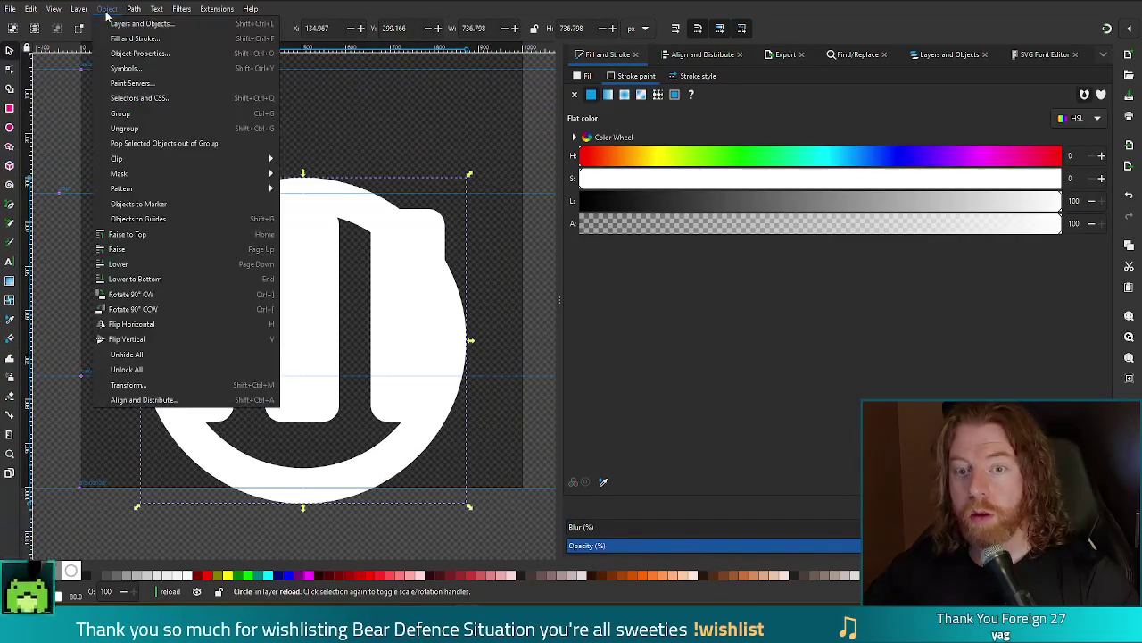
mouse_move(133, 9)
click(141, 39)
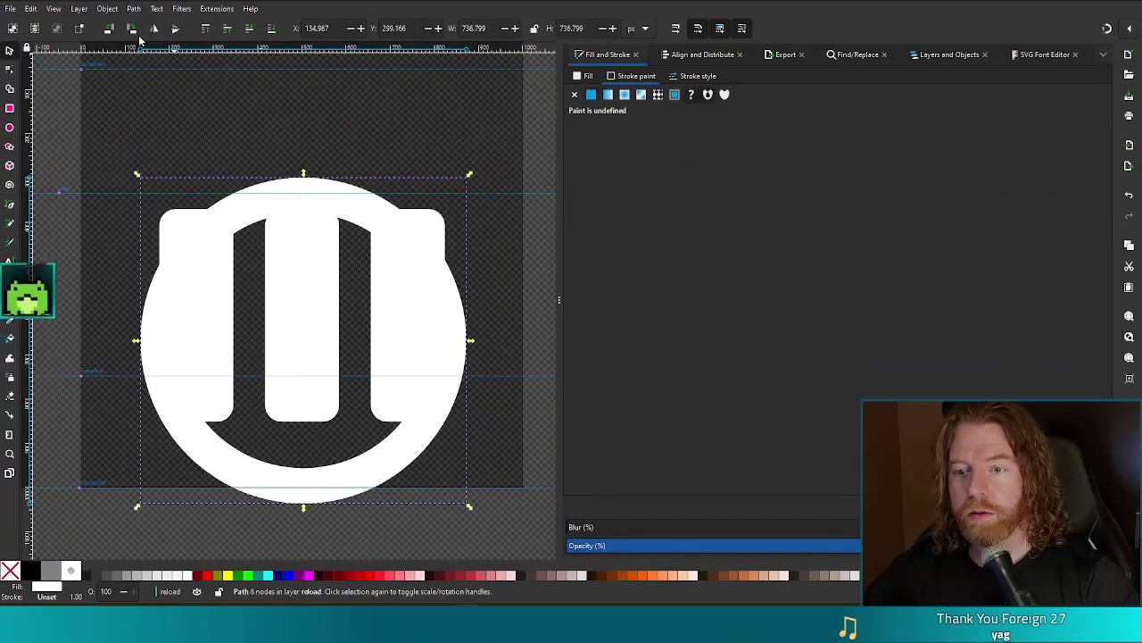
Reselect the white ring and shrink it slightly to about 92%
click(351, 475)
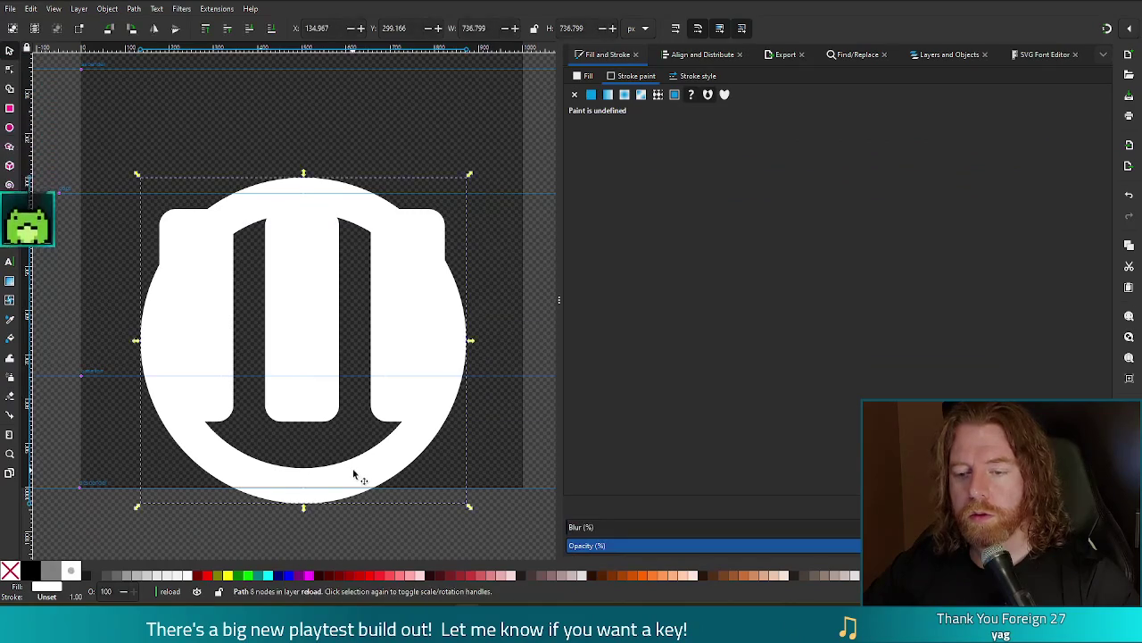
key(n)
key(s)
click(349, 173)
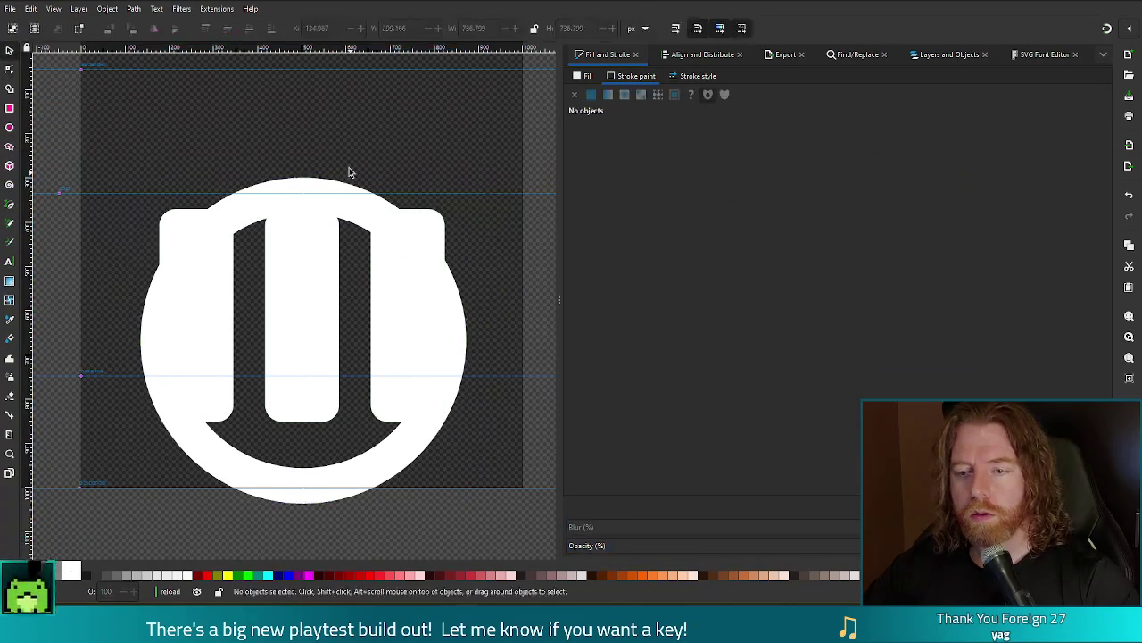
click(343, 192)
drag(469, 507, 450, 487)
Shrink the three bars to about 59% and move them down inside the ring
click(436, 378)
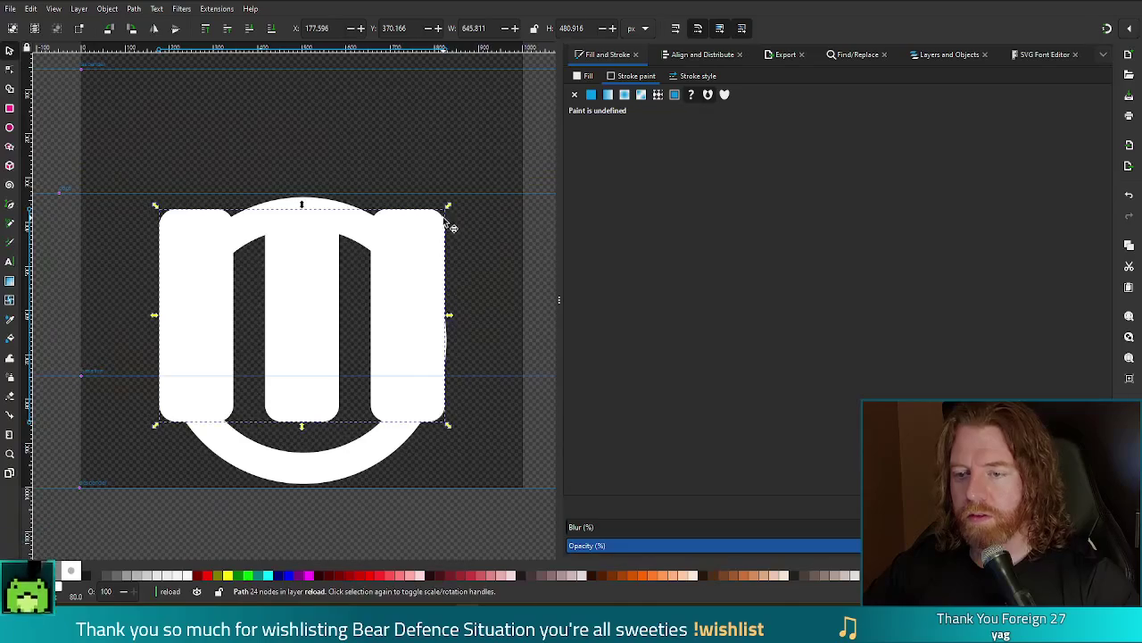
drag(446, 218, 390, 253)
mouse_move(375, 298)
mouse_down()
mouse_move(375, 334)
mouse_move(371, 314)
mouse_up()
Centre the ring and bars on the page and combine them into one path (Ctrl+K)
click(406, 277)
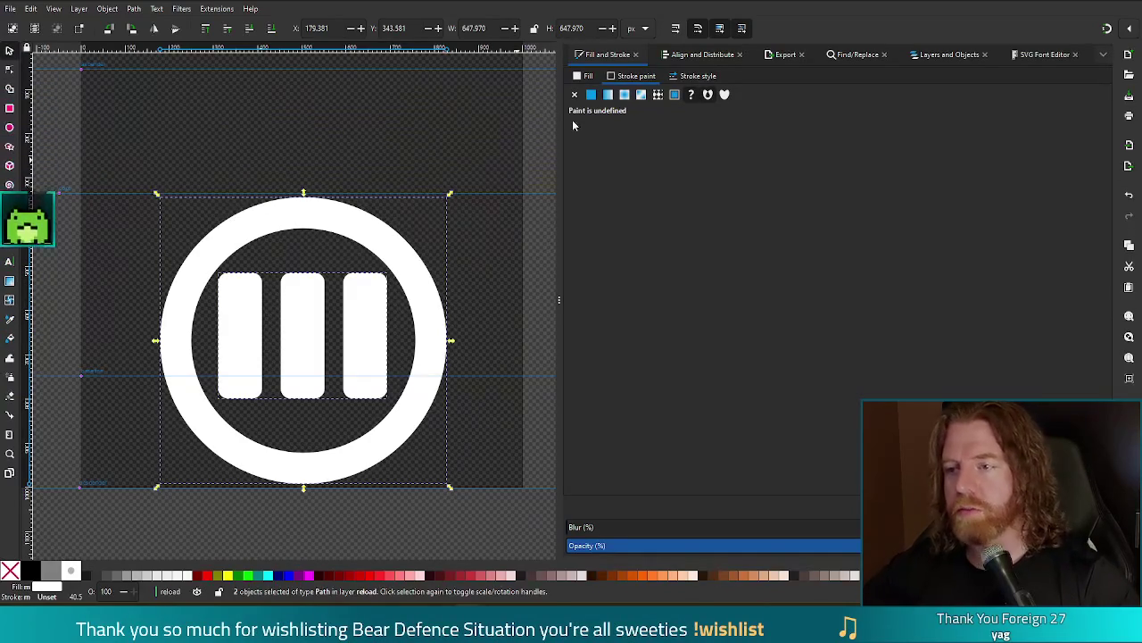
click(696, 54)
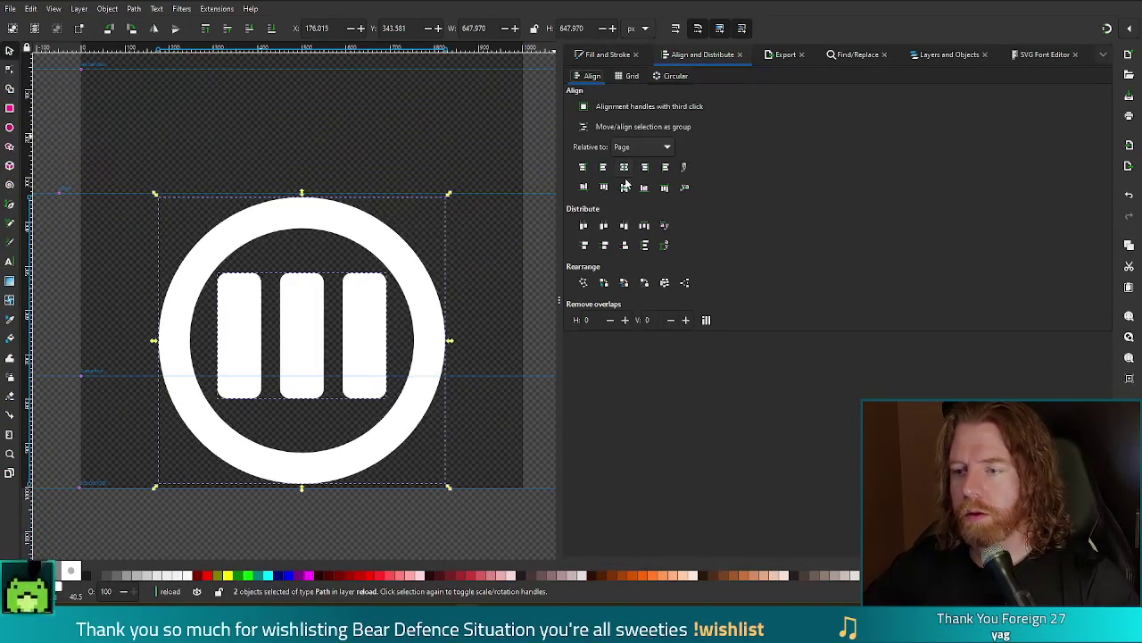
click(626, 193)
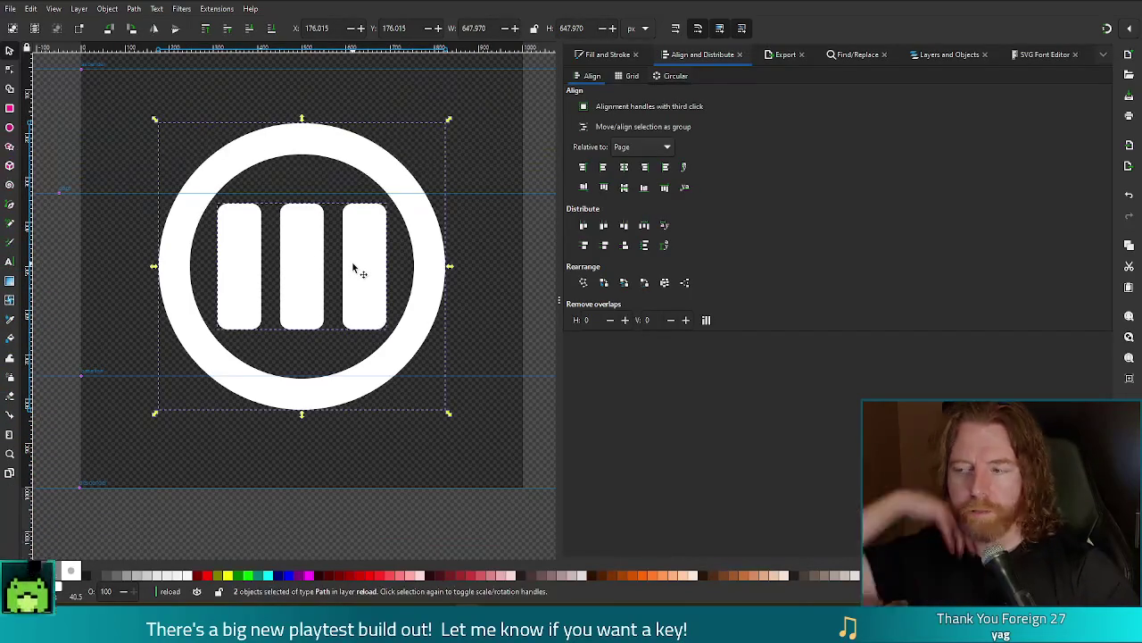
key(ctrl+k)
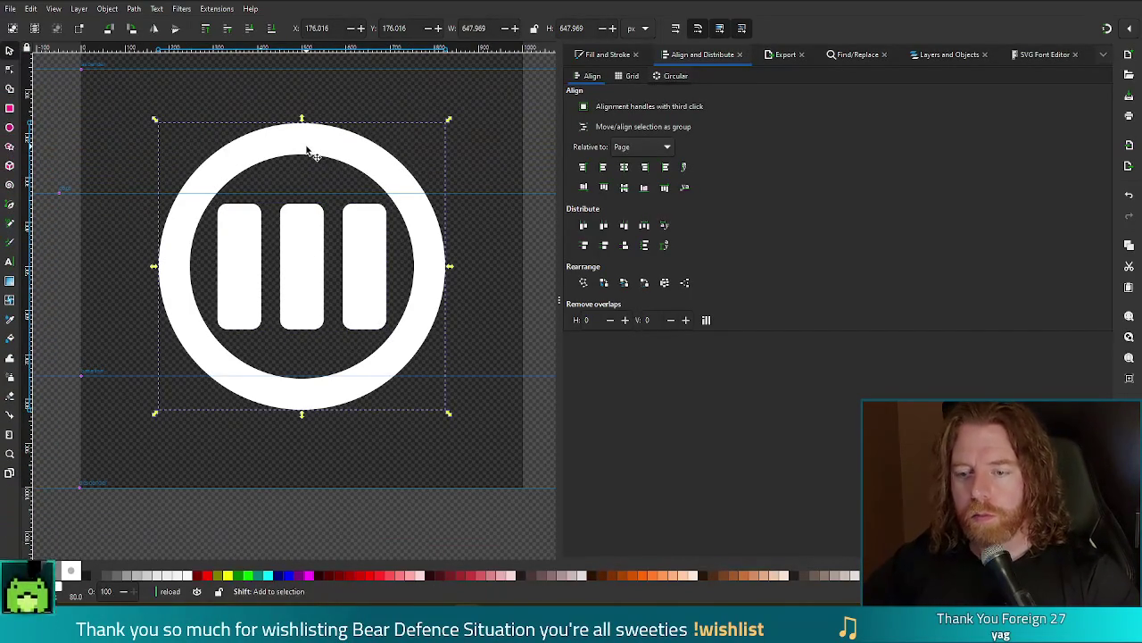
key(Down)
key(Down)
key(Down)
key(Down)
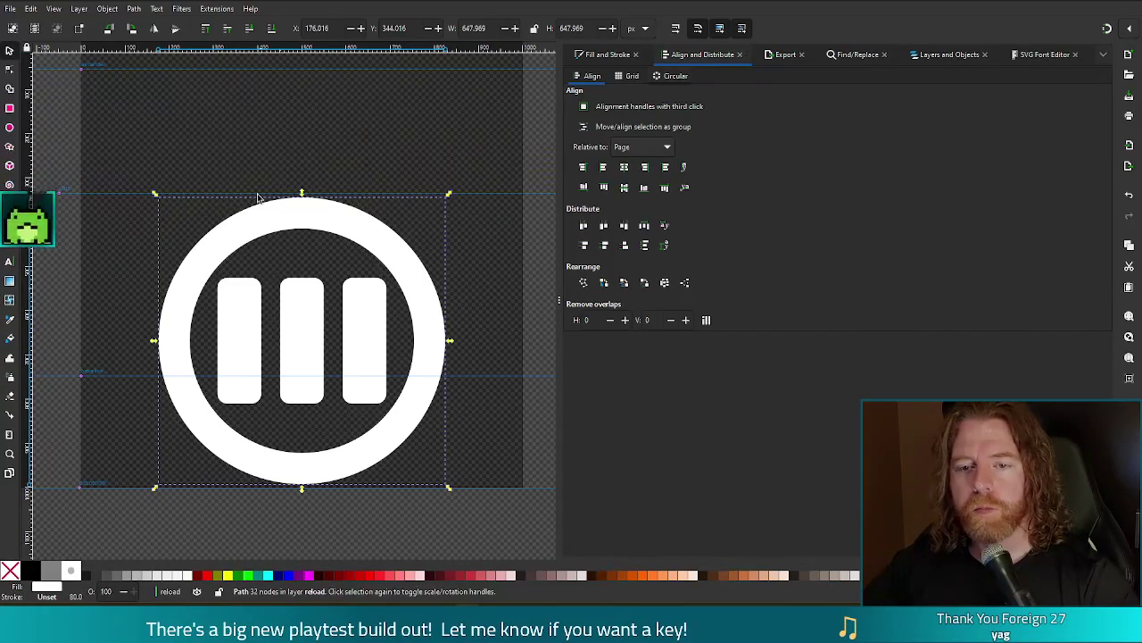
click(322, 222)
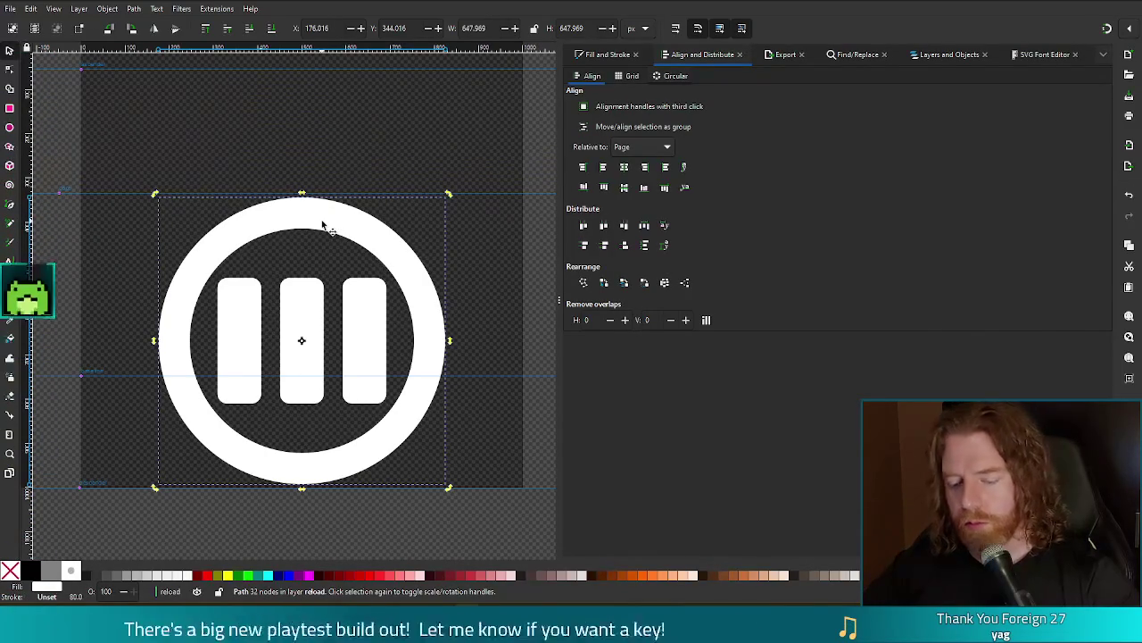
key(ctrl+v)
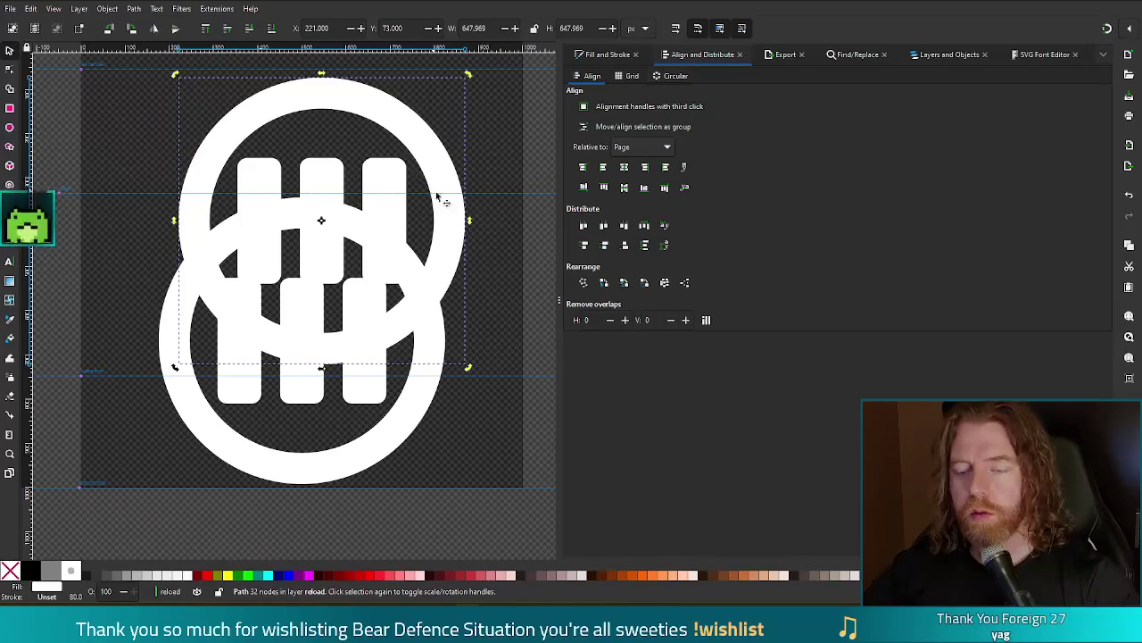
key(n)
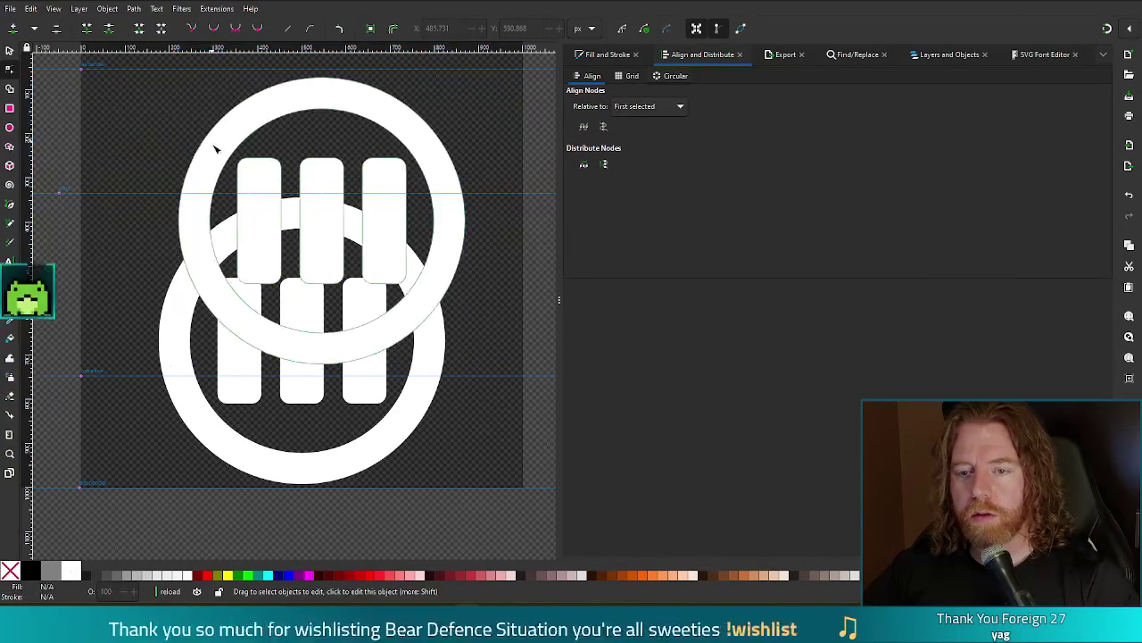
mouse_move(229, 152)
mouse_down()
mouse_move(344, 287)
mouse_move(418, 287)
mouse_move(424, 299)
mouse_up()
key(Delete)
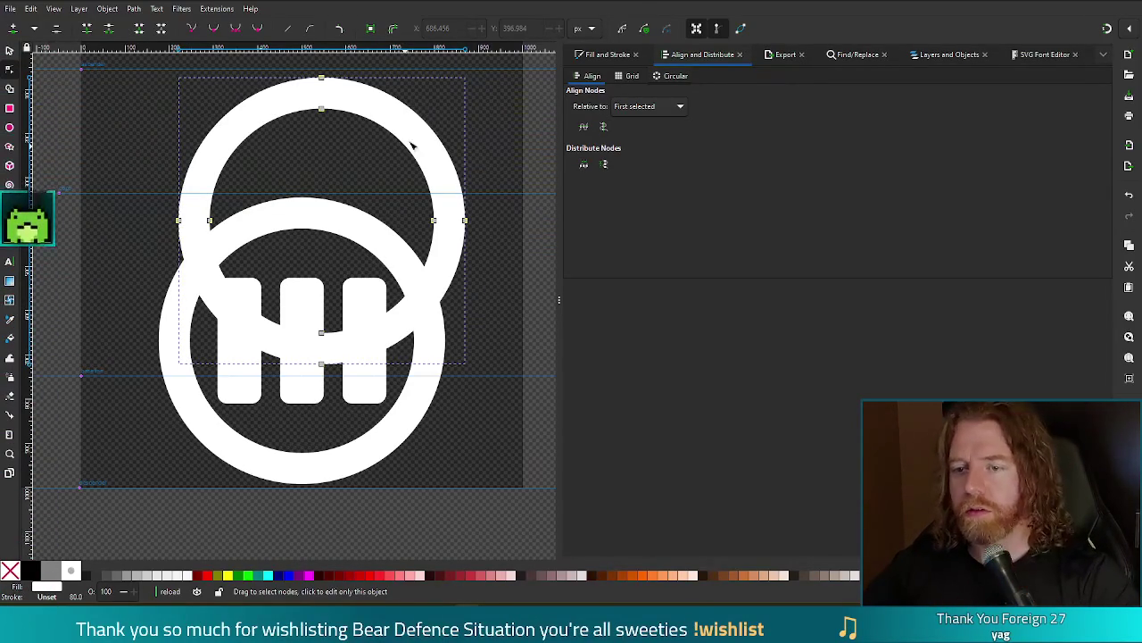
key(s)
key(Delete)
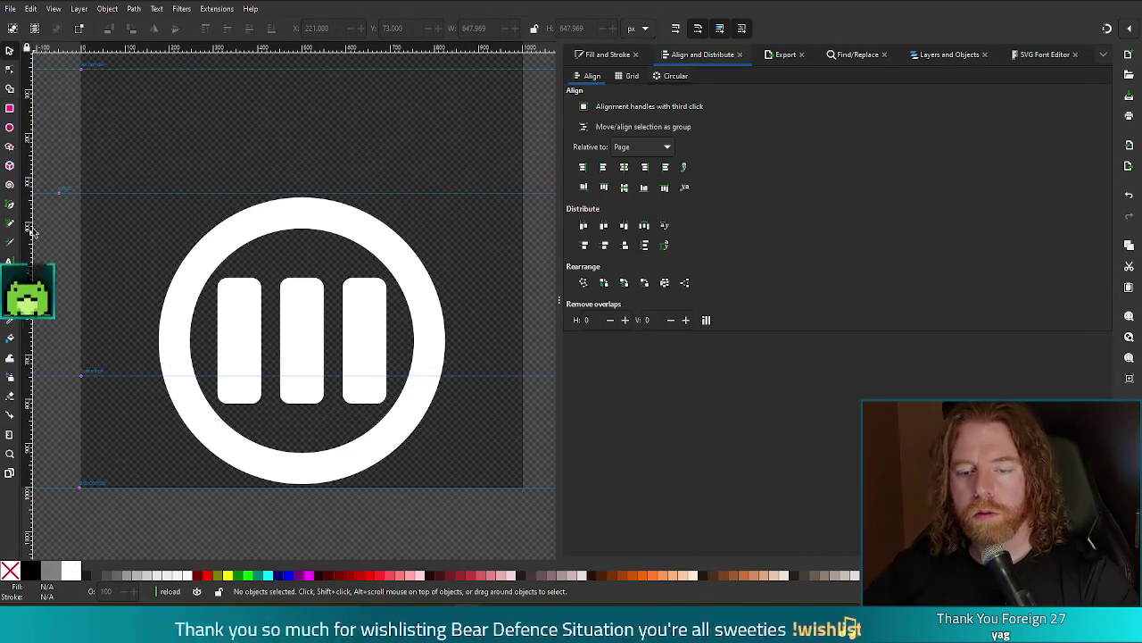
Draw a closed four-corner trapezoid from the guide above the ring down into it
key(b)
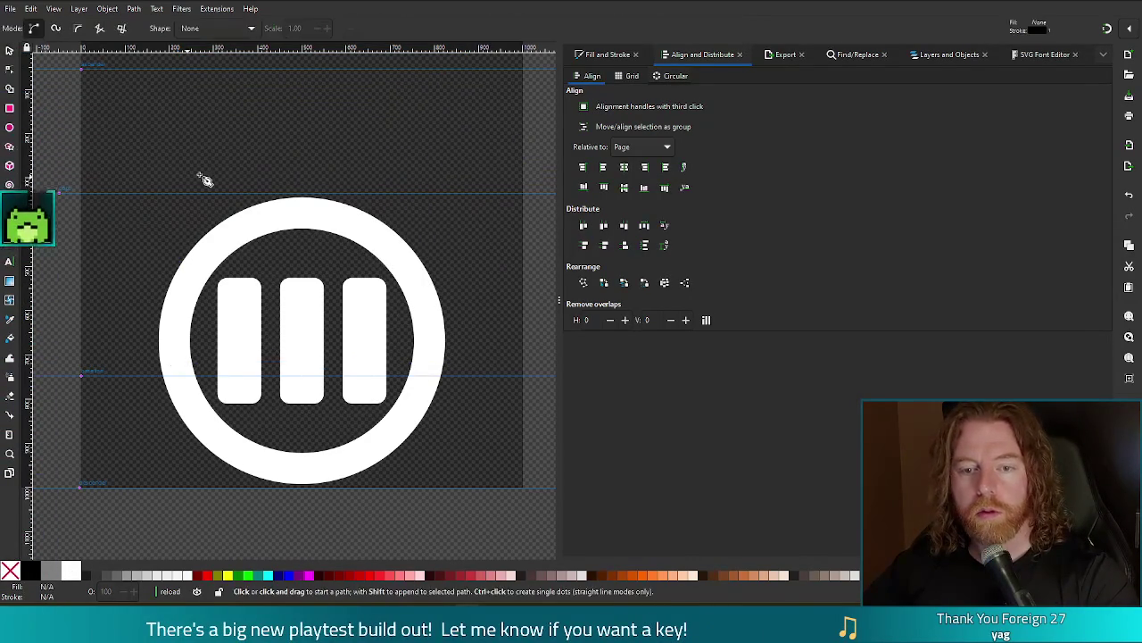
click(200, 195)
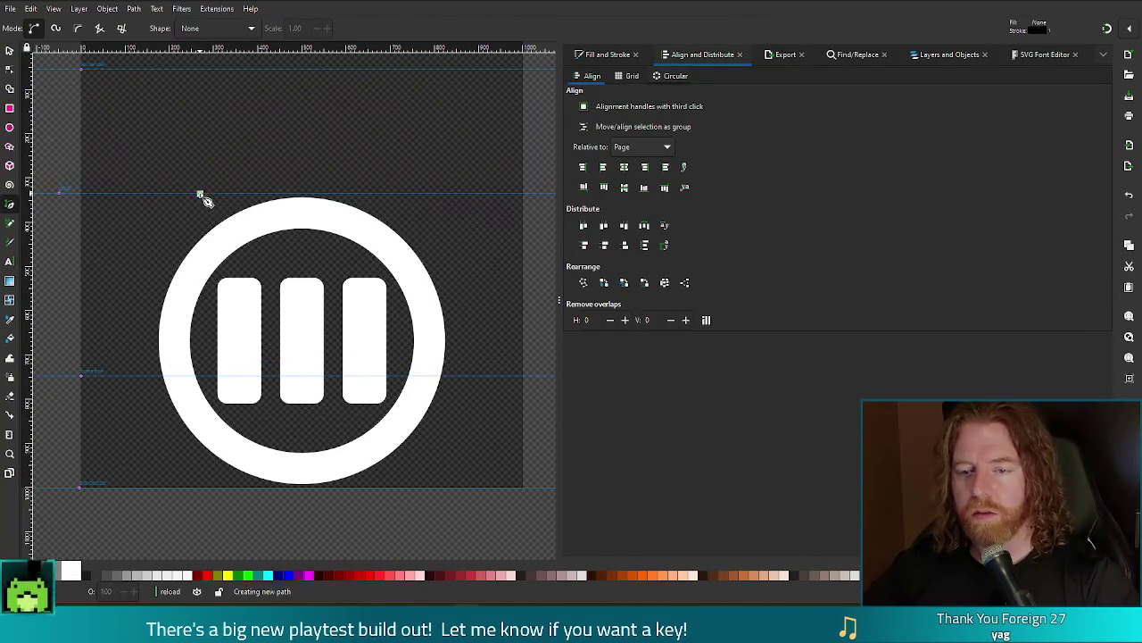
click(263, 263)
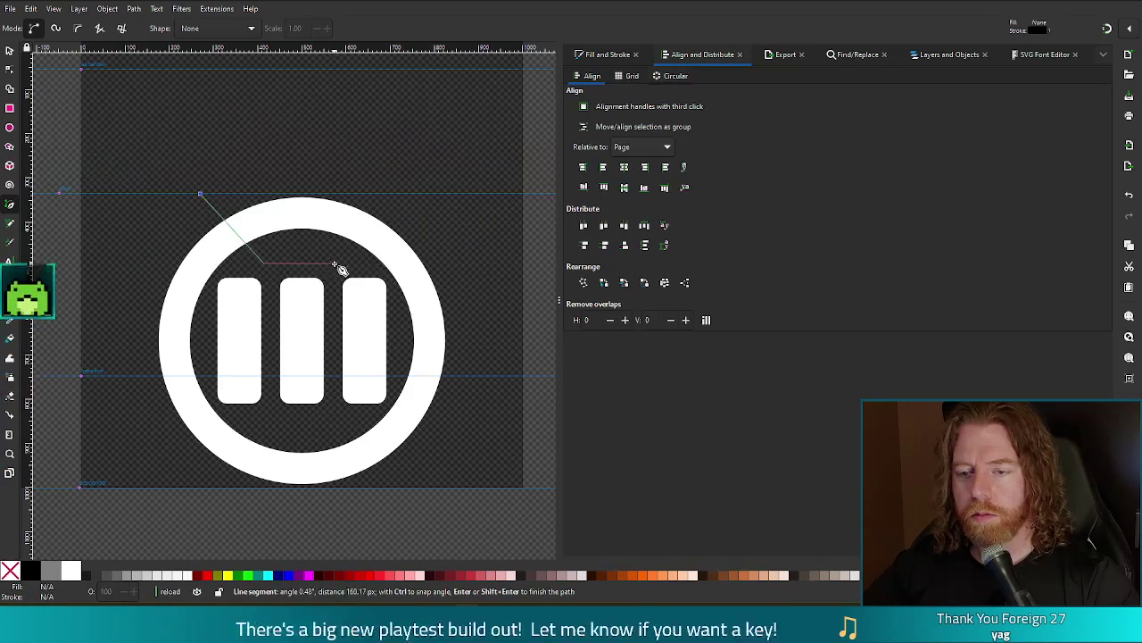
click(344, 265)
click(409, 181)
click(200, 194)
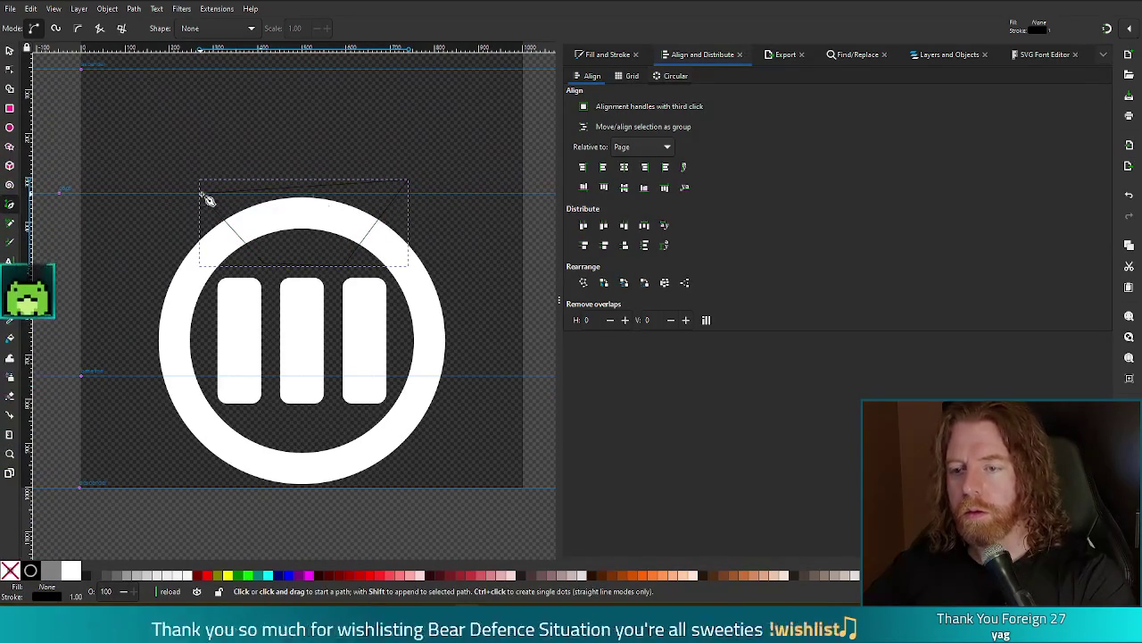
Give the trapezoid a solid black fill with no outline
click(603, 55)
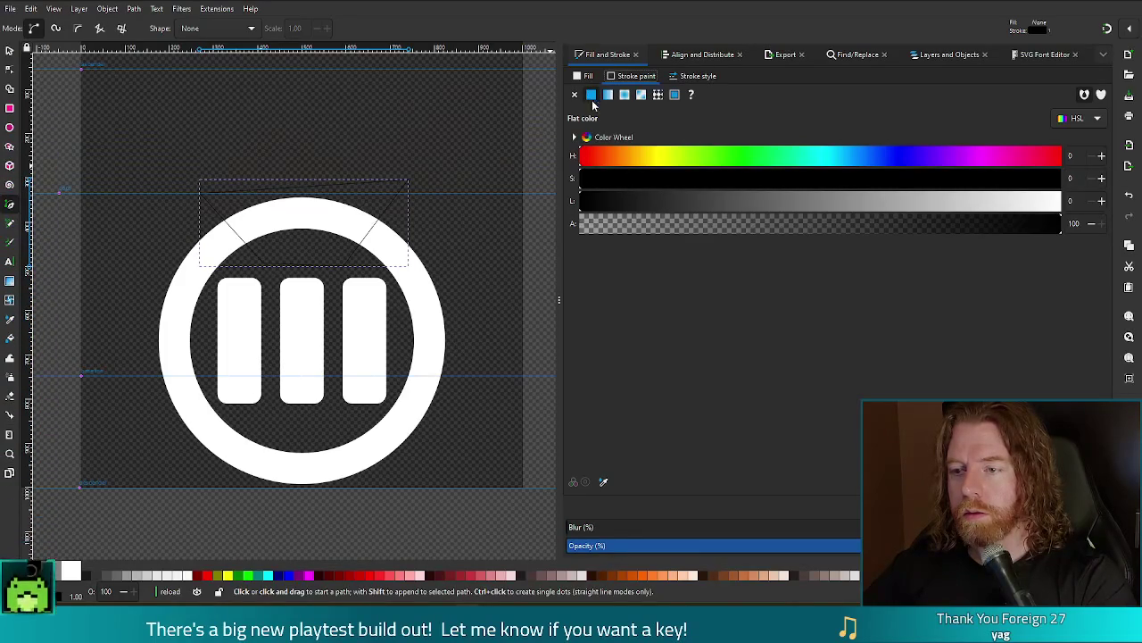
drag(687, 202, 1102, 205)
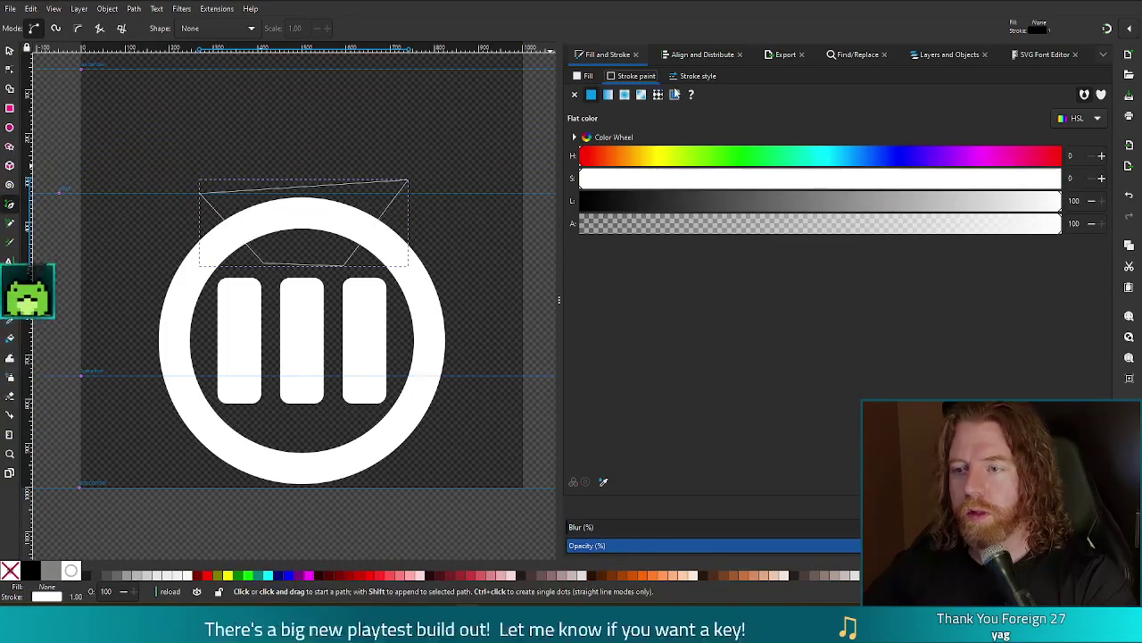
key(ctrl+z)
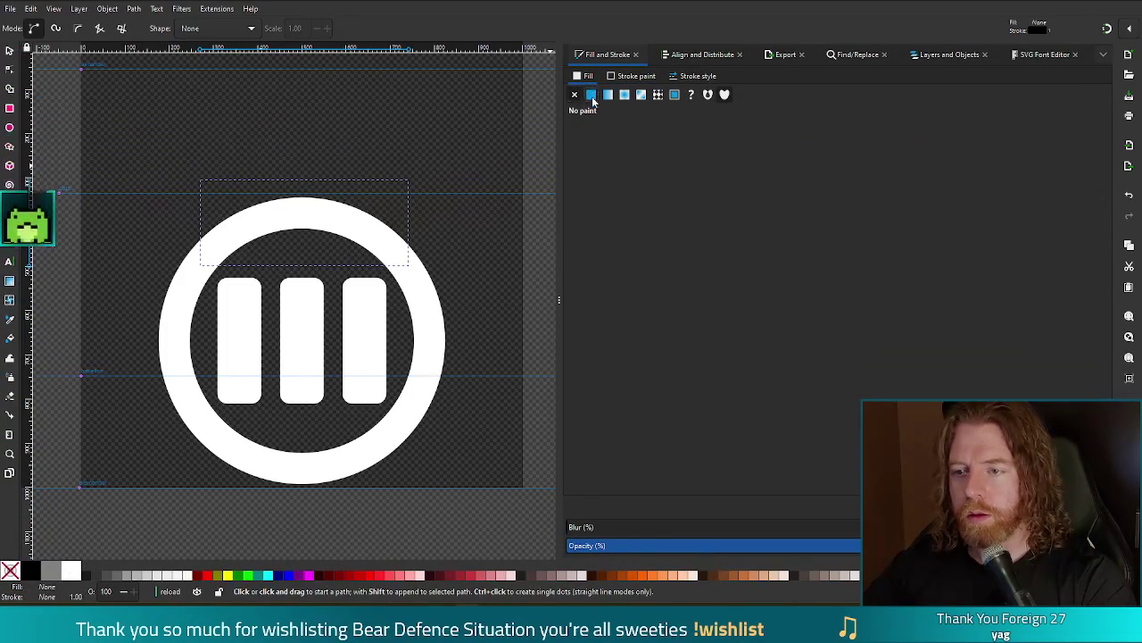
click(591, 93)
click(706, 198)
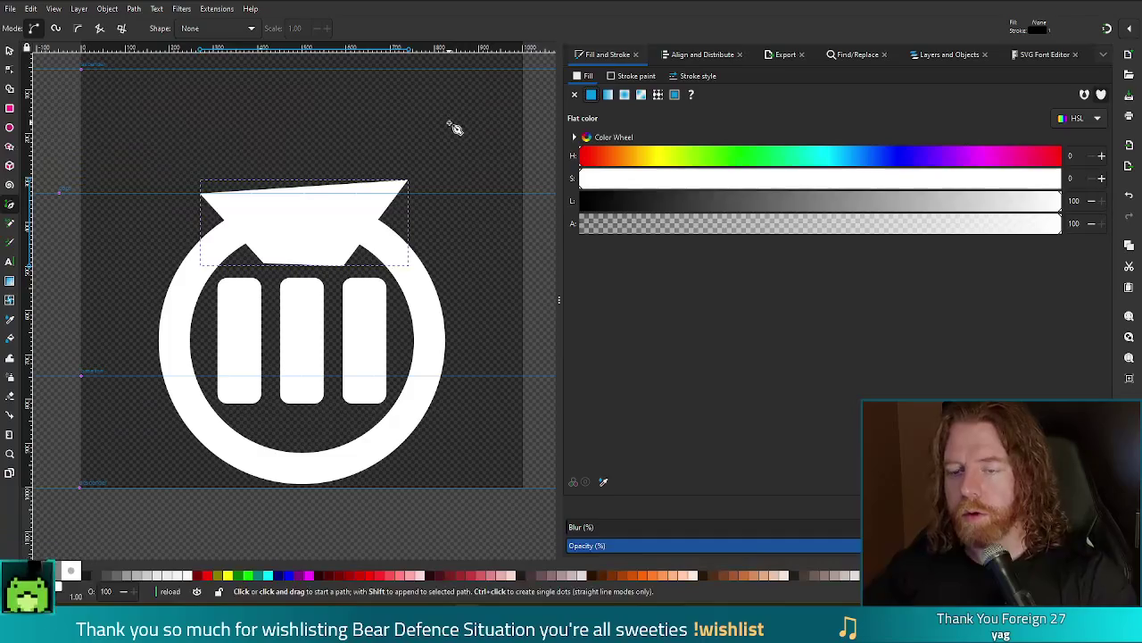
key(ctrl+z)
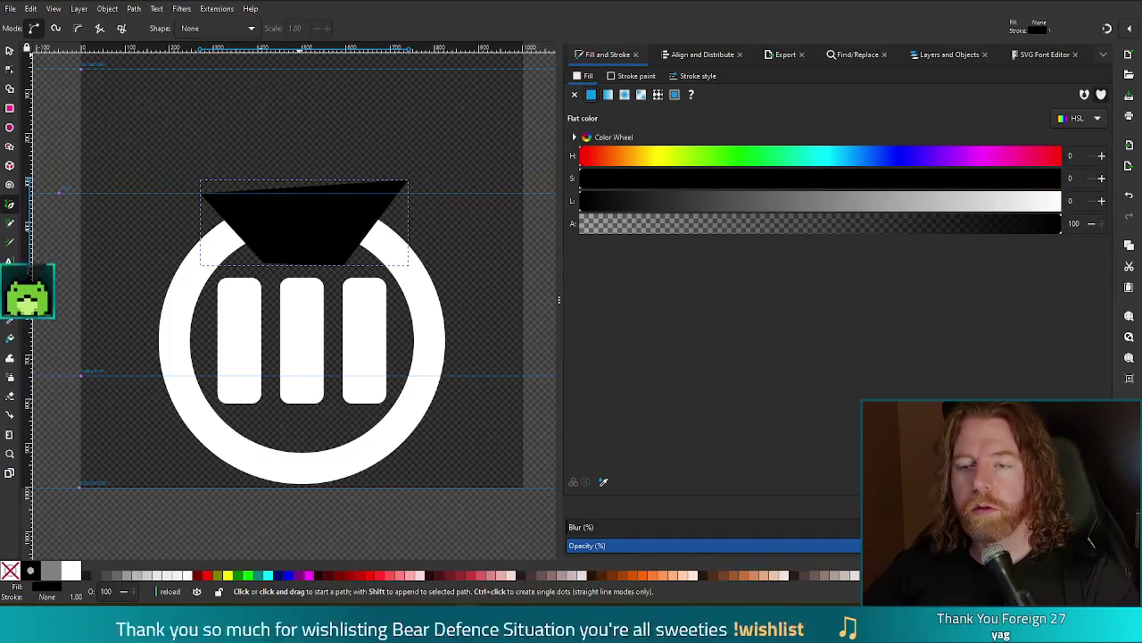
Cut the trapezoid out of the ring's top with Path > Difference, then undo the cut
key(s)
click(345, 191)
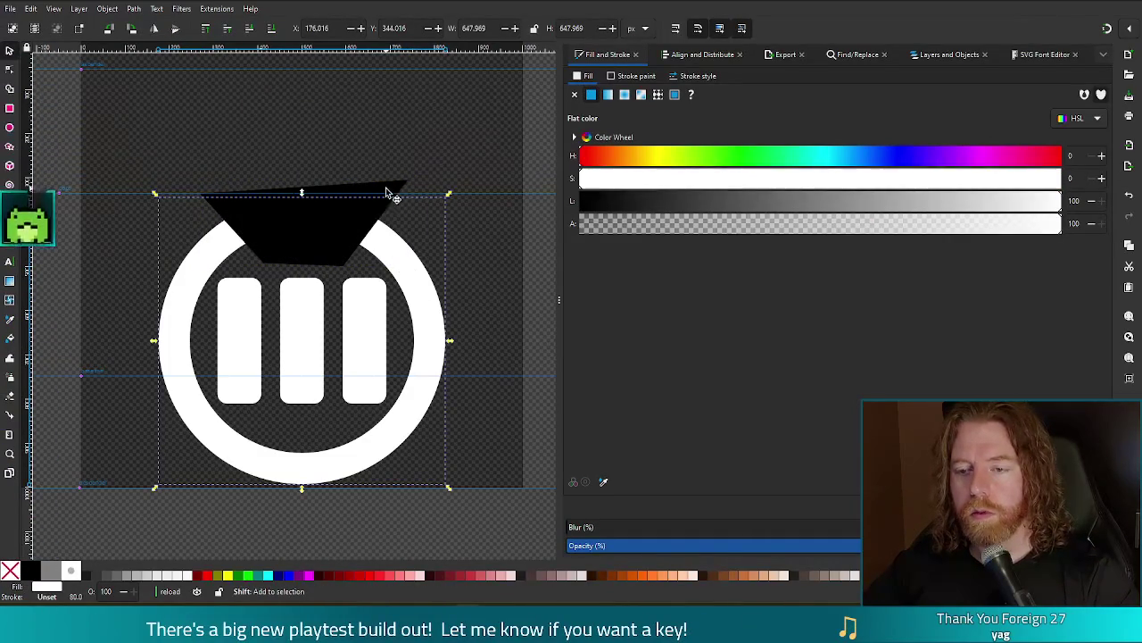
key(ctrl+minus)
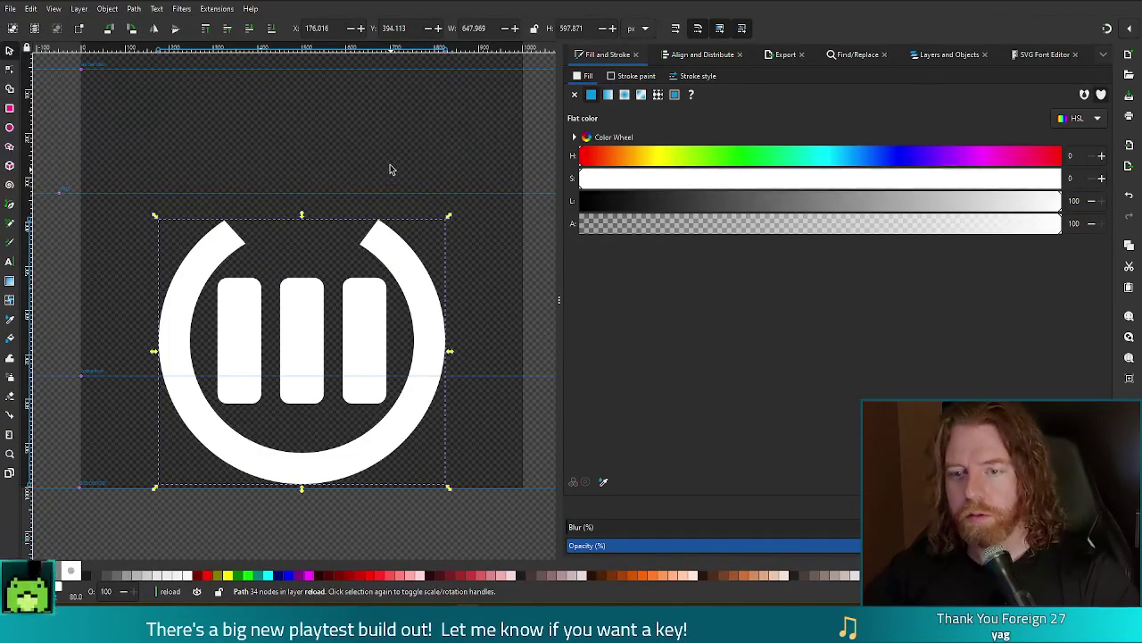
key(Escape)
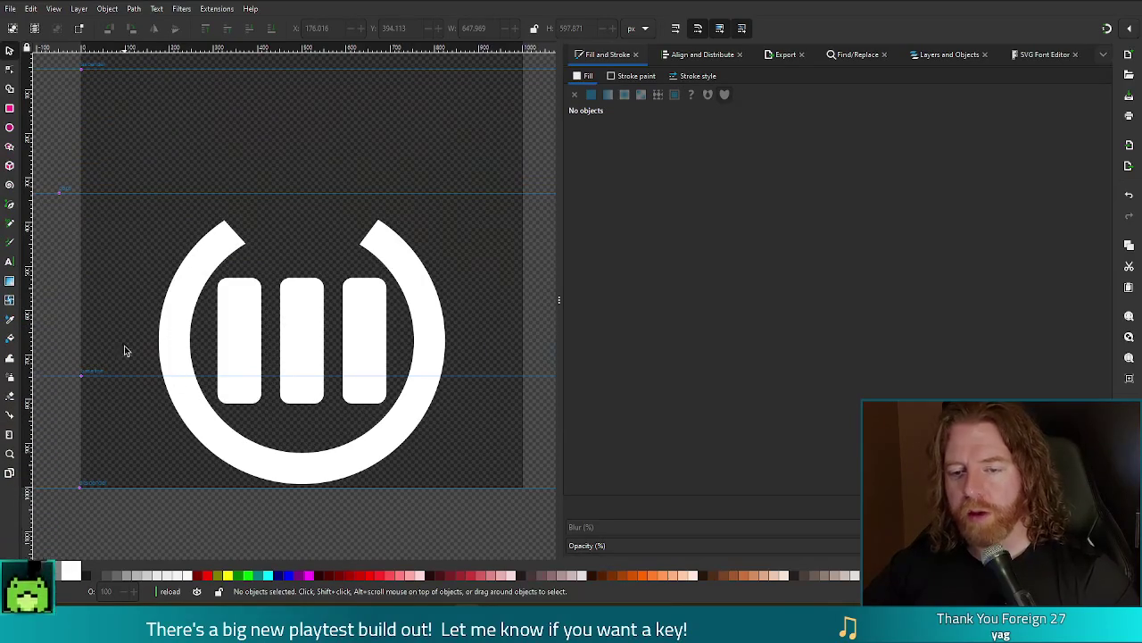
key(ctrl+z)
key(ctrl+z)
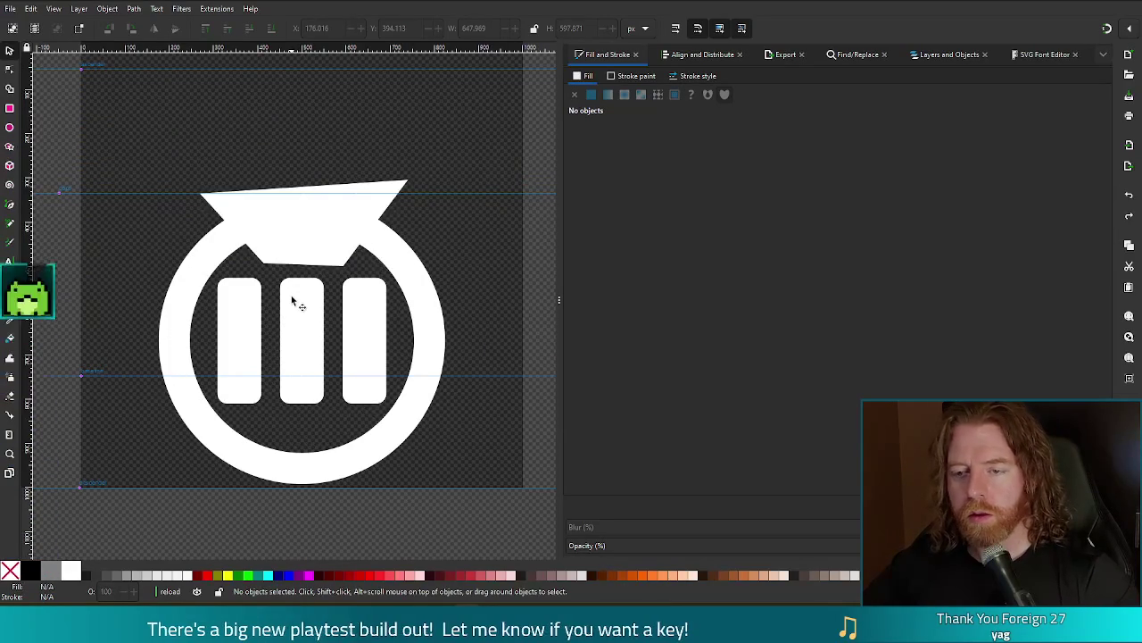
Move the trapezoid to the ring's left side and rotate it -90°
click(363, 225)
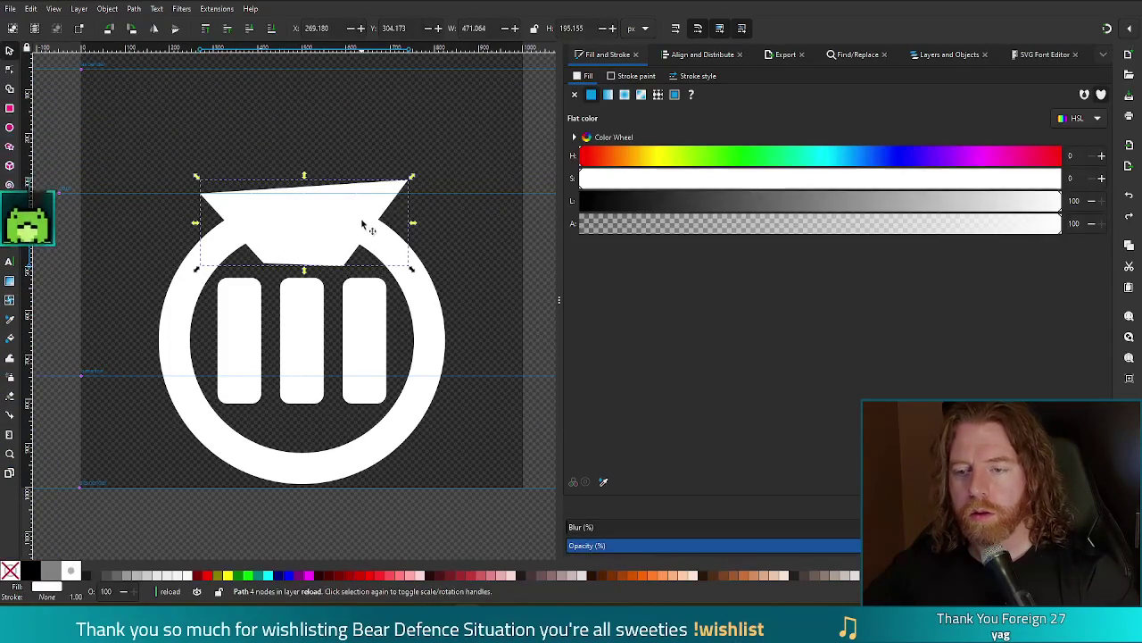
mouse_move(363, 218)
mouse_down()
mouse_move(211, 311)
mouse_move(233, 316)
mouse_up()
mouse_move(279, 277)
mouse_down()
mouse_move(211, 230)
mouse_move(140, 230)
mouse_move(140, 219)
mouse_up()
drag(172, 297, 163, 309)
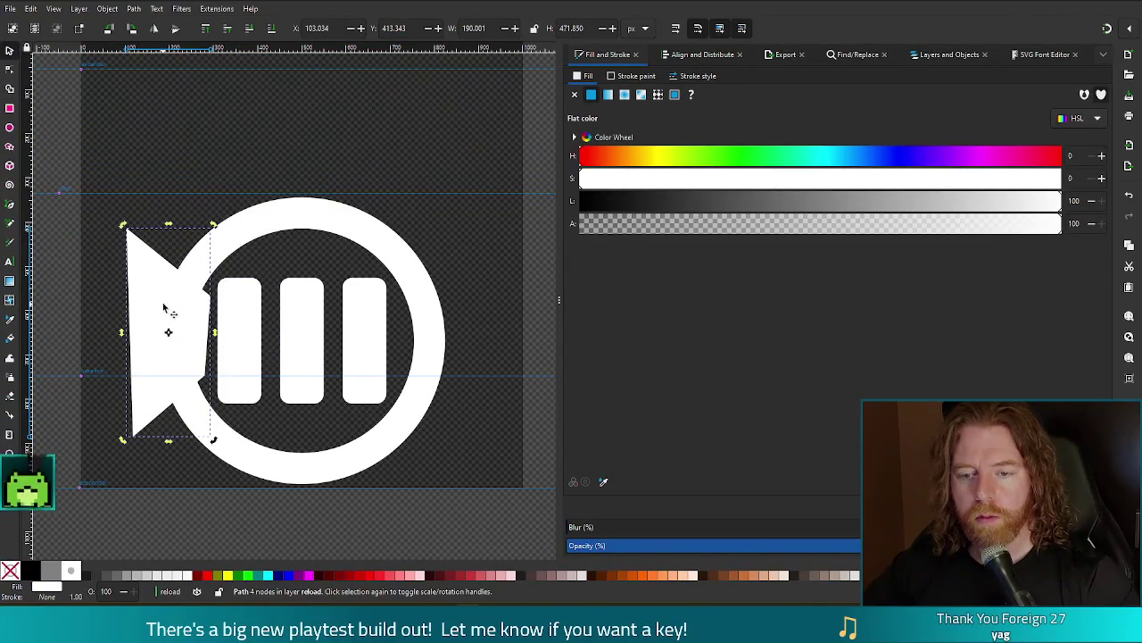
Cut the rotated trapezoid out of the ring's left side with Path > Difference
shift+click(312, 224)
key(ctrl+minus)
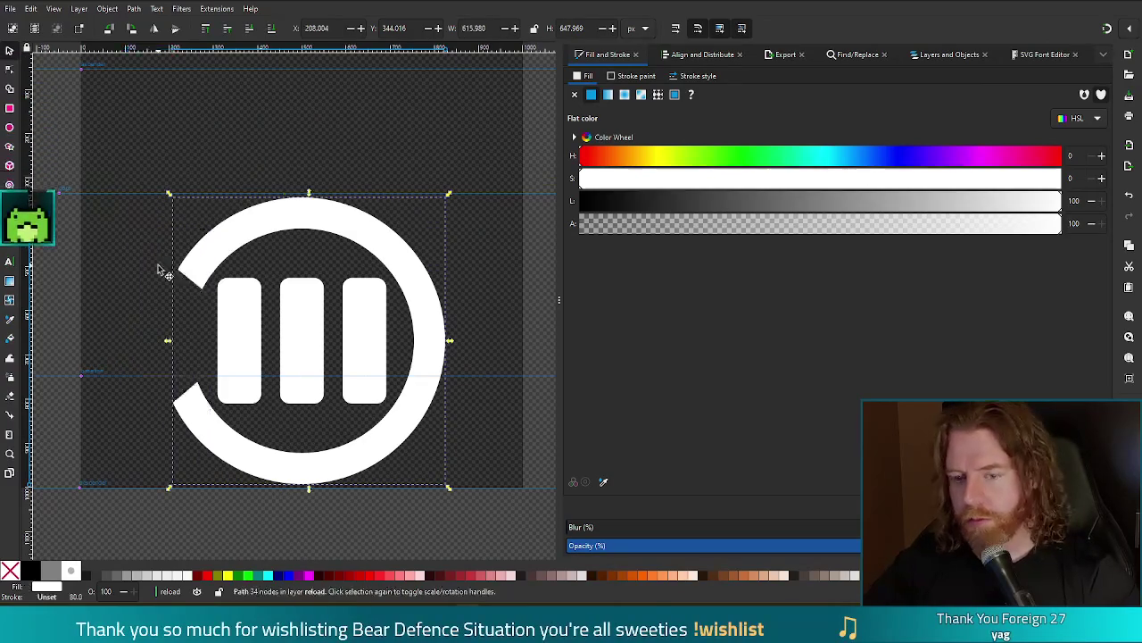
key(Escape)
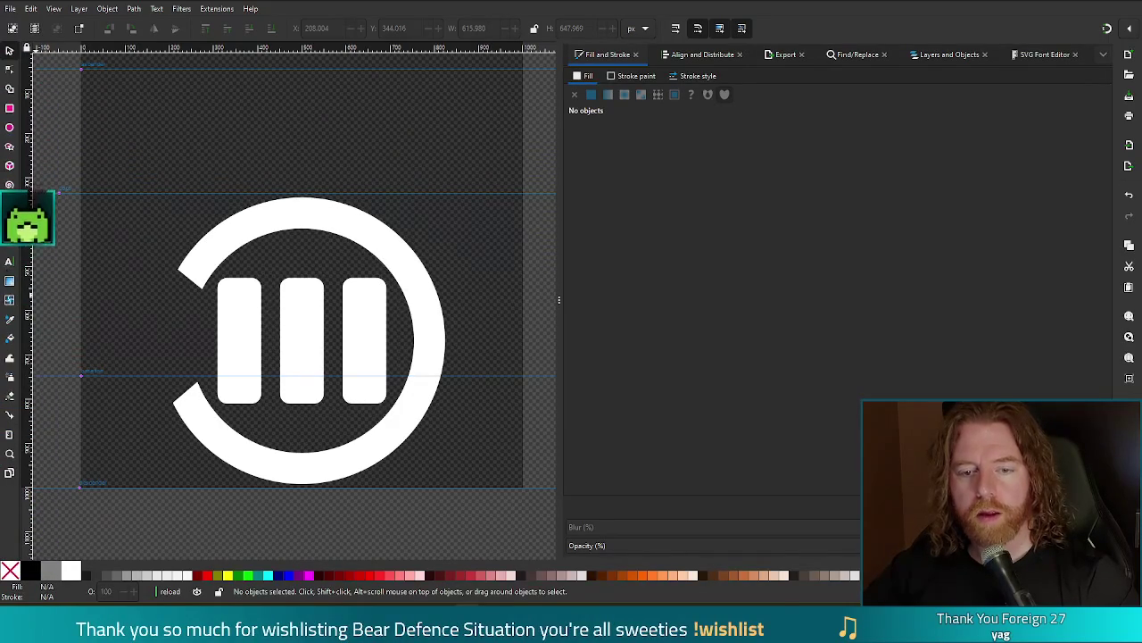
click(10, 207)
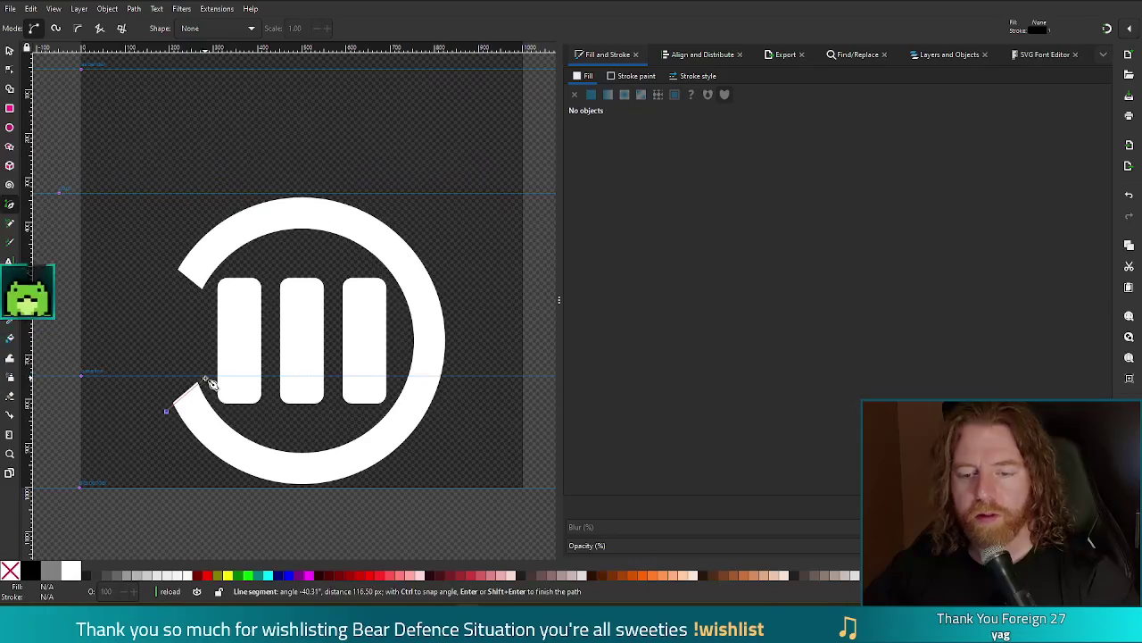
Draw a closed triangular arrowhead at the gap's lower end and fill it white
click(165, 359)
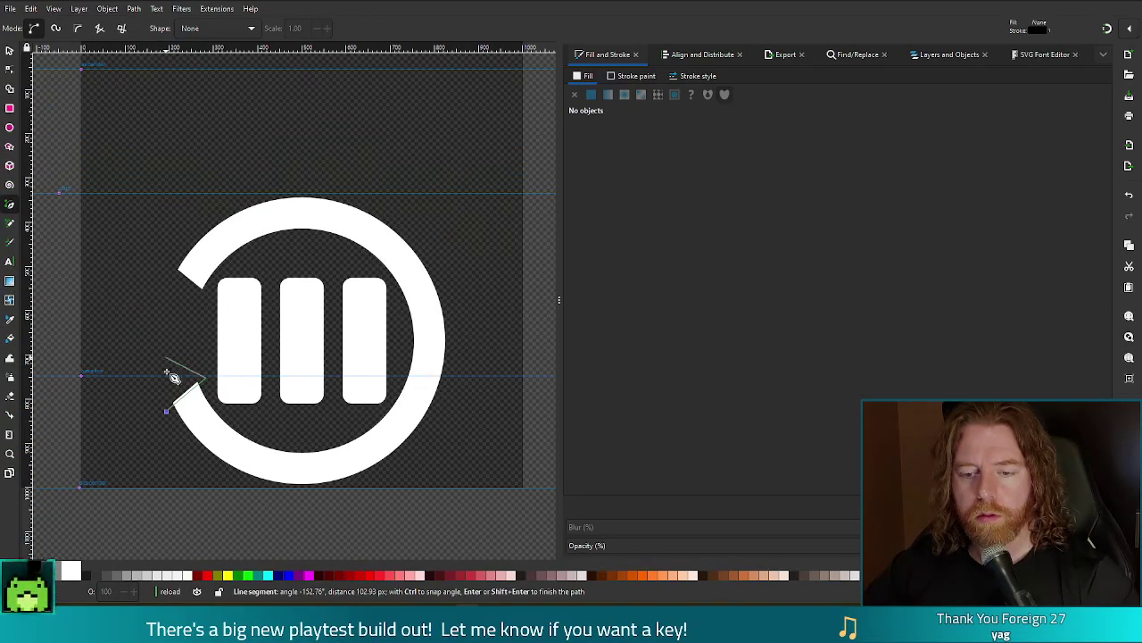
click(166, 411)
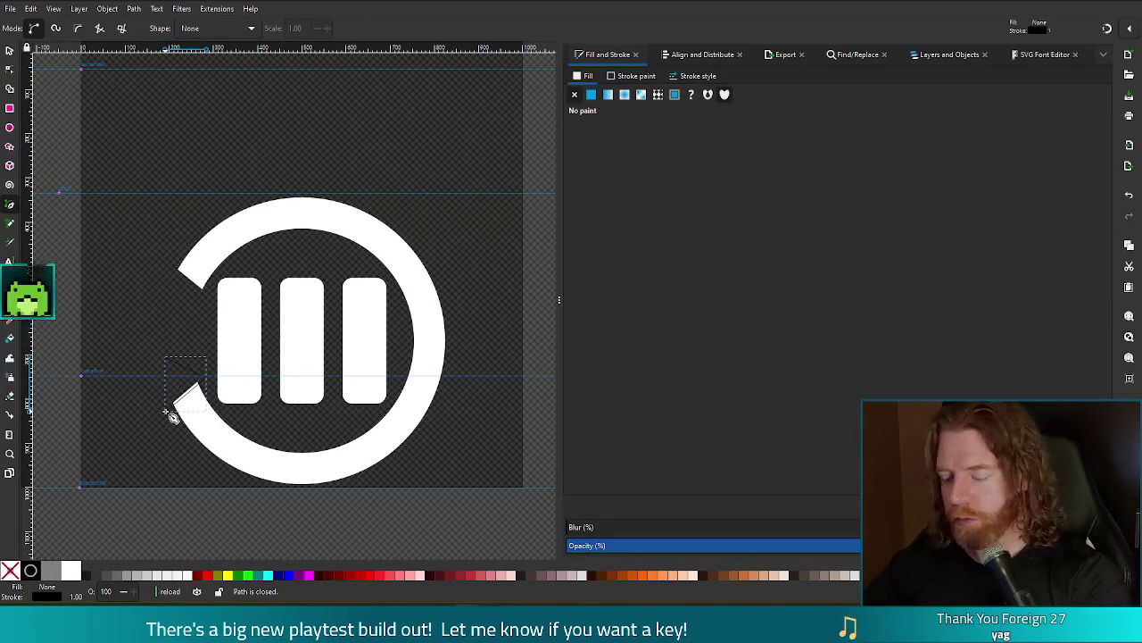
click(591, 95)
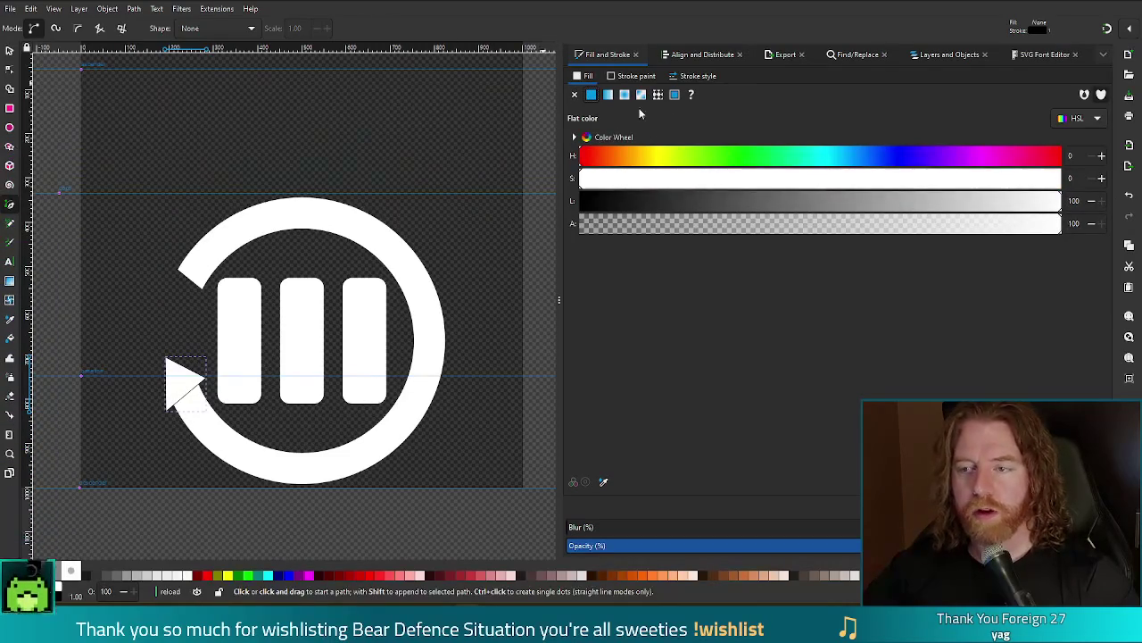
click(634, 76)
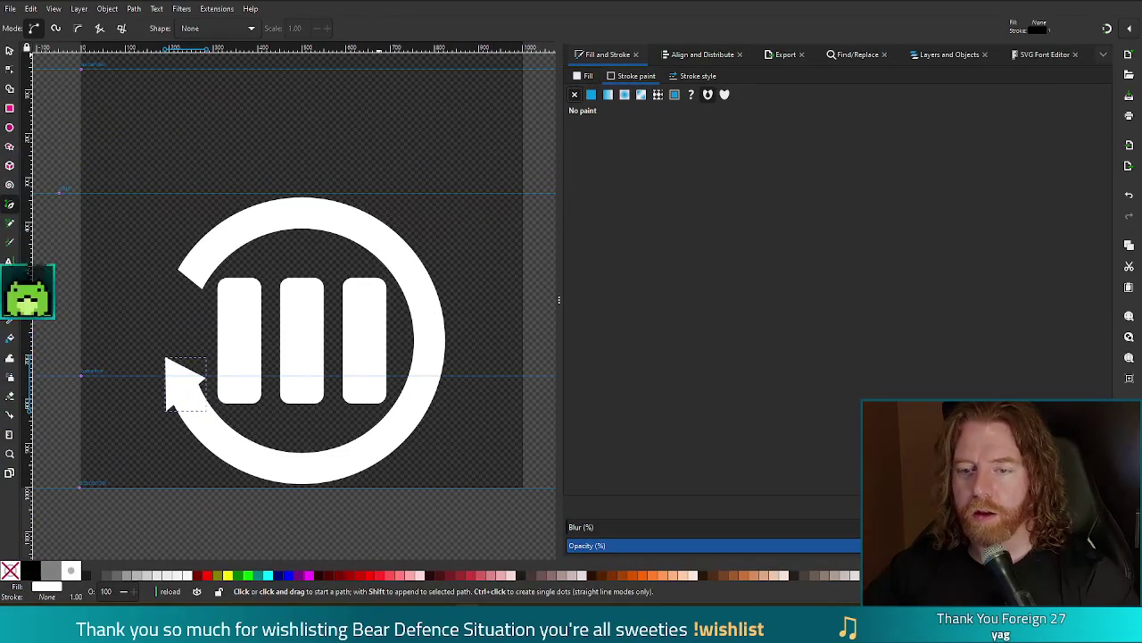
Union the arrowhead with the ring into one circular-arrow path and save the drawing
key(s)
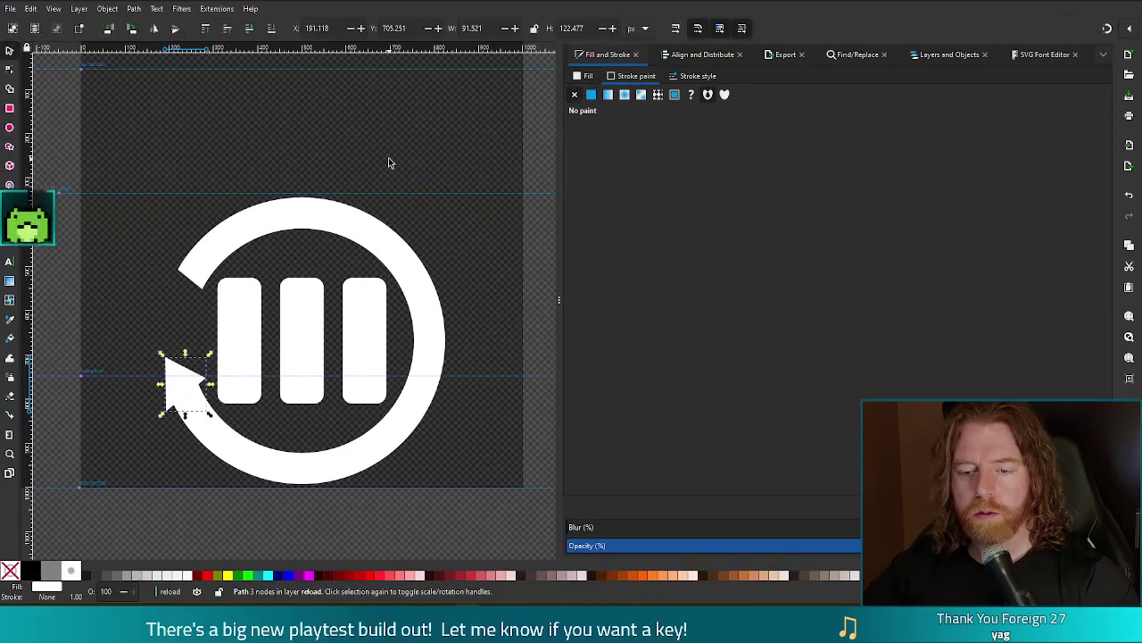
key(Escape)
click(171, 389)
shift+click(247, 452)
key(ctrl+plus)
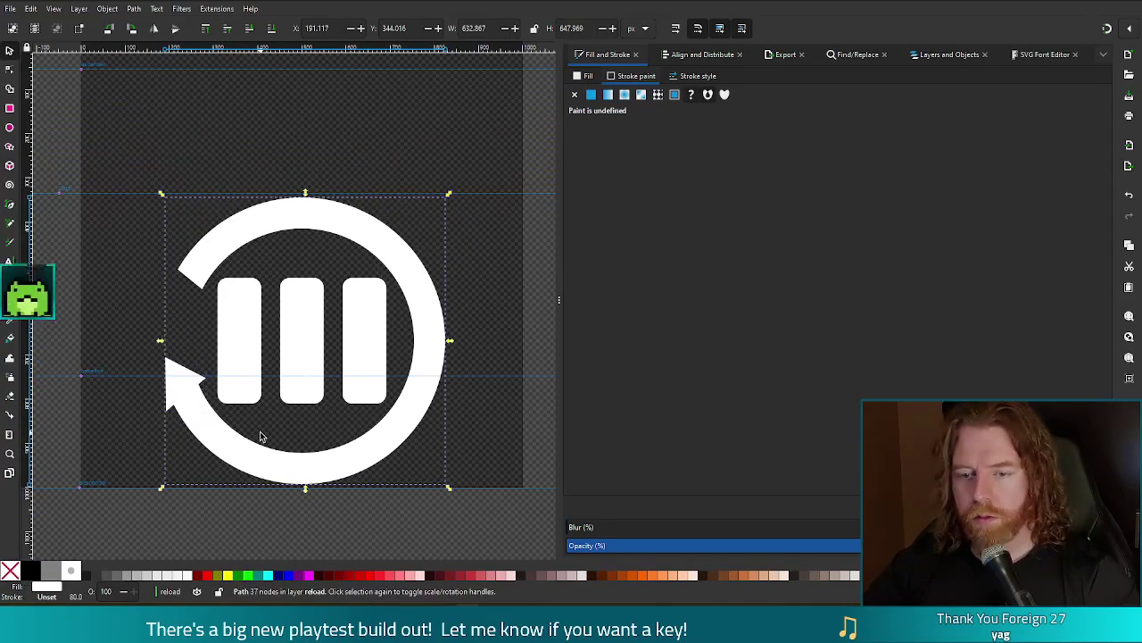
key(n)
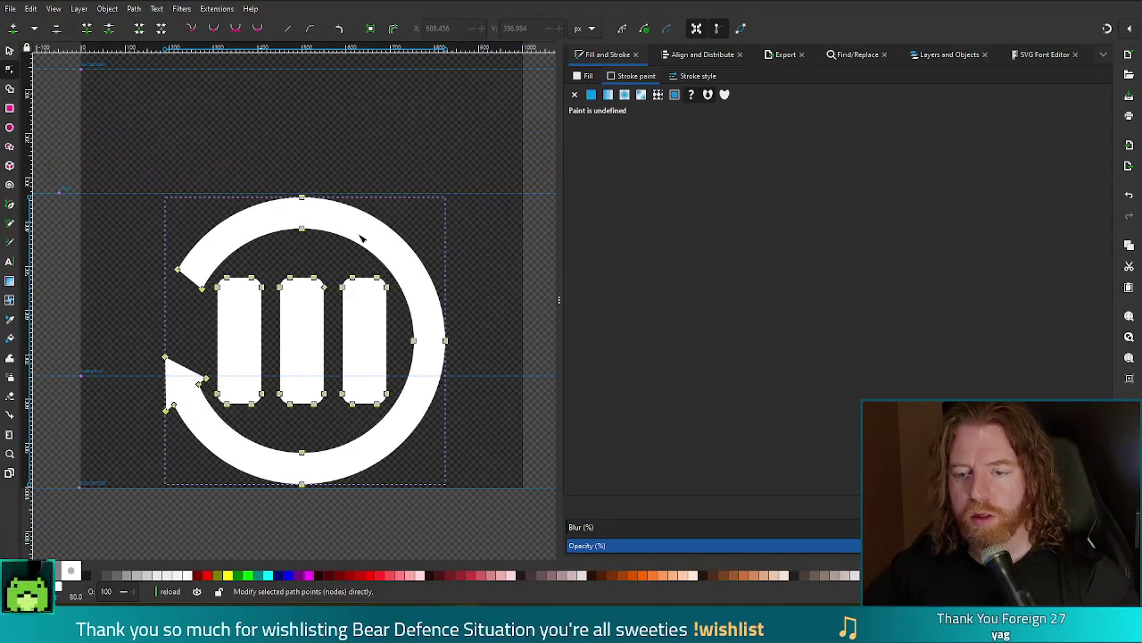
click(401, 158)
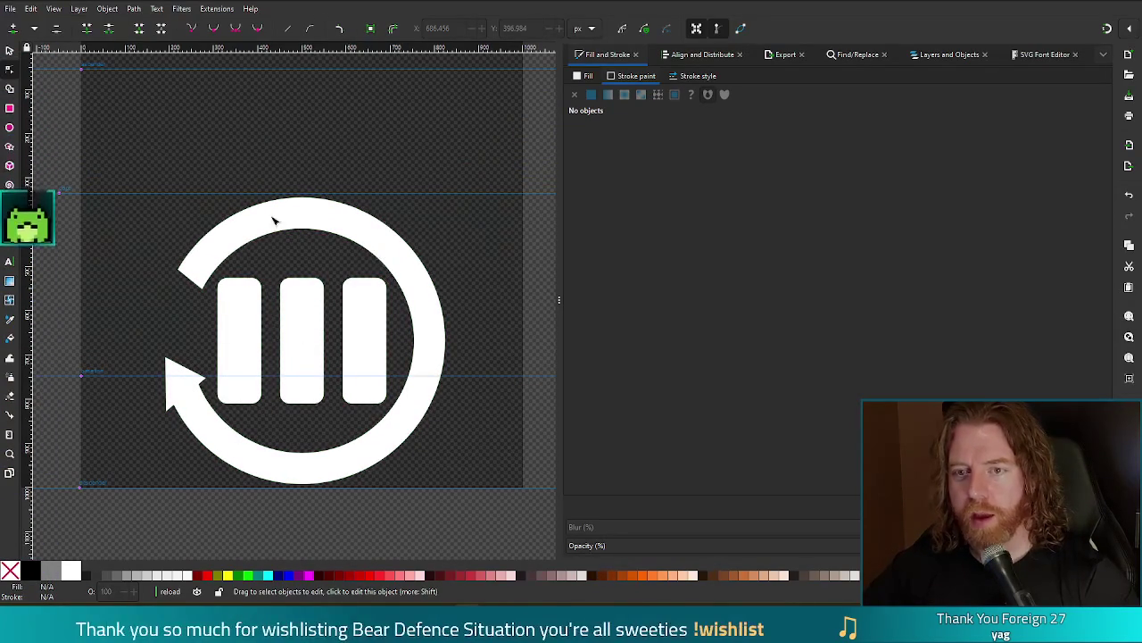
key(ctrl+s)
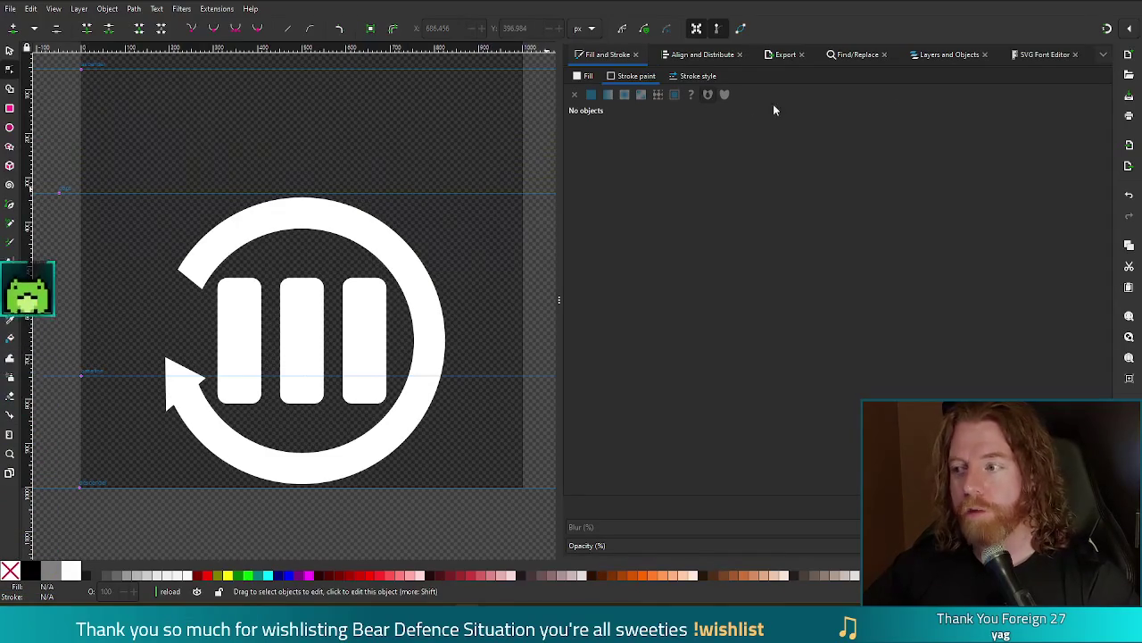
Assign the circular-arrow path to glyph '1' in the SVG Font Editor using Get curves
click(1035, 55)
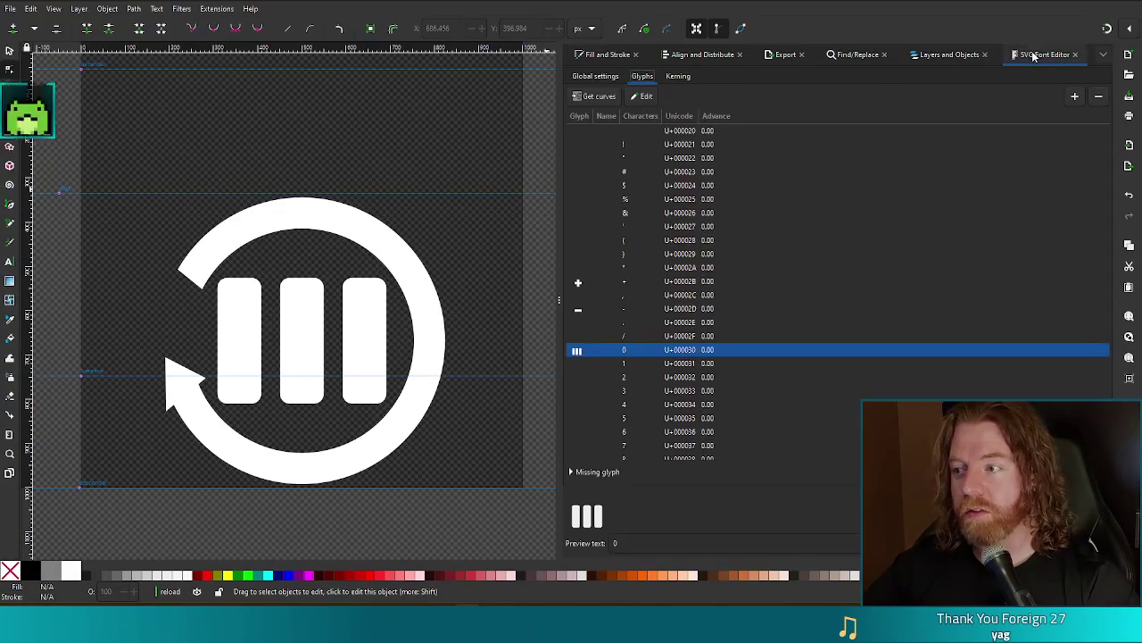
click(645, 364)
click(382, 276)
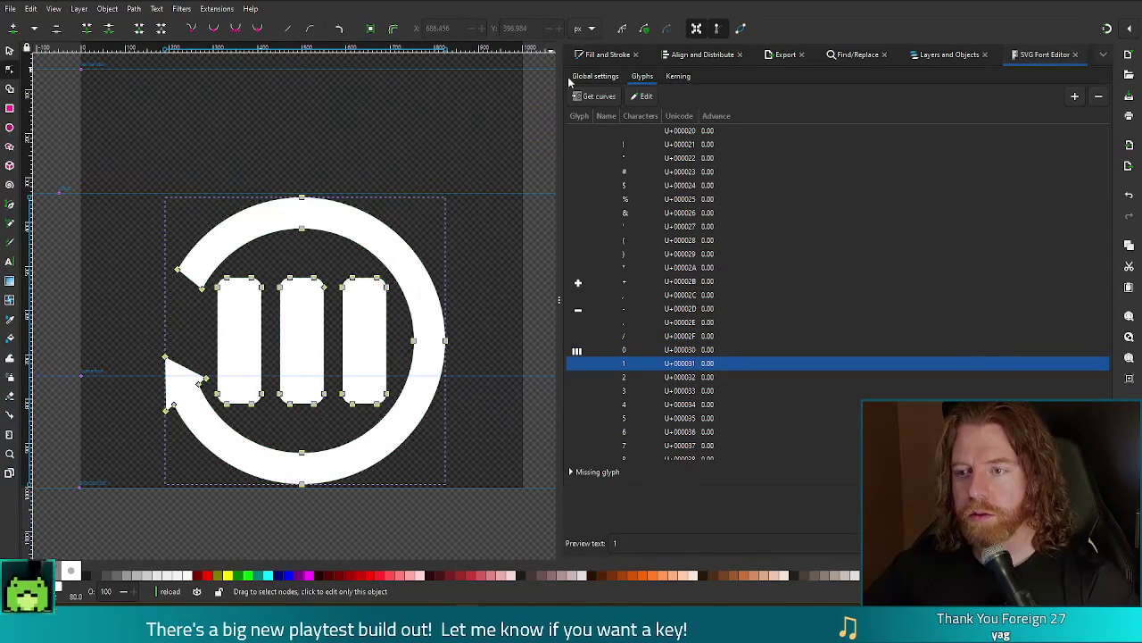
click(589, 97)
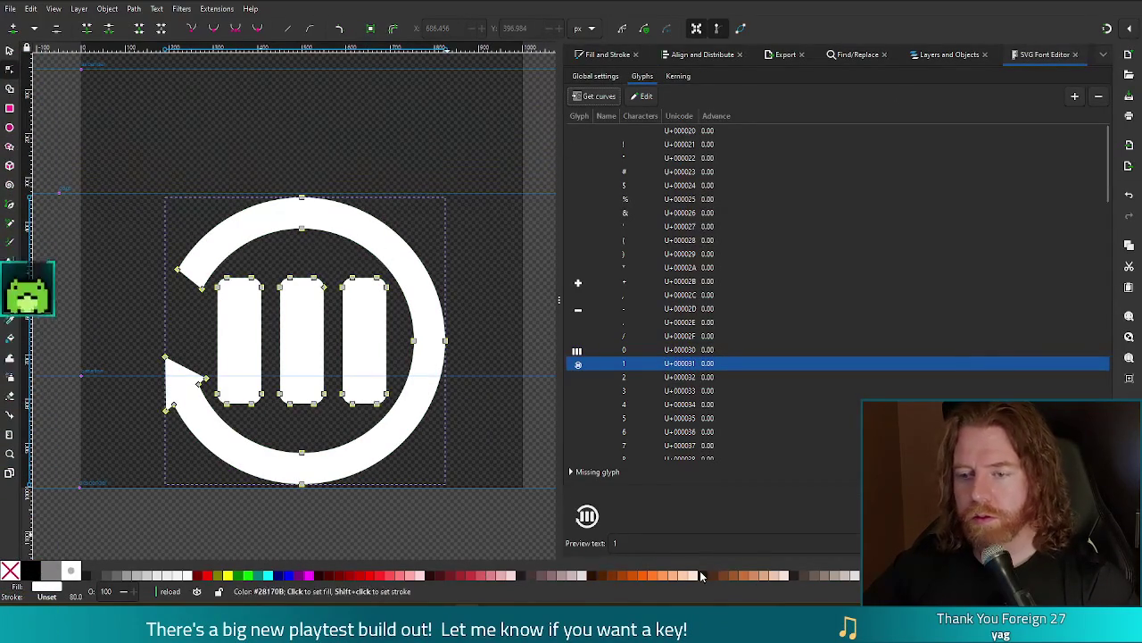
key(alt+Tab)
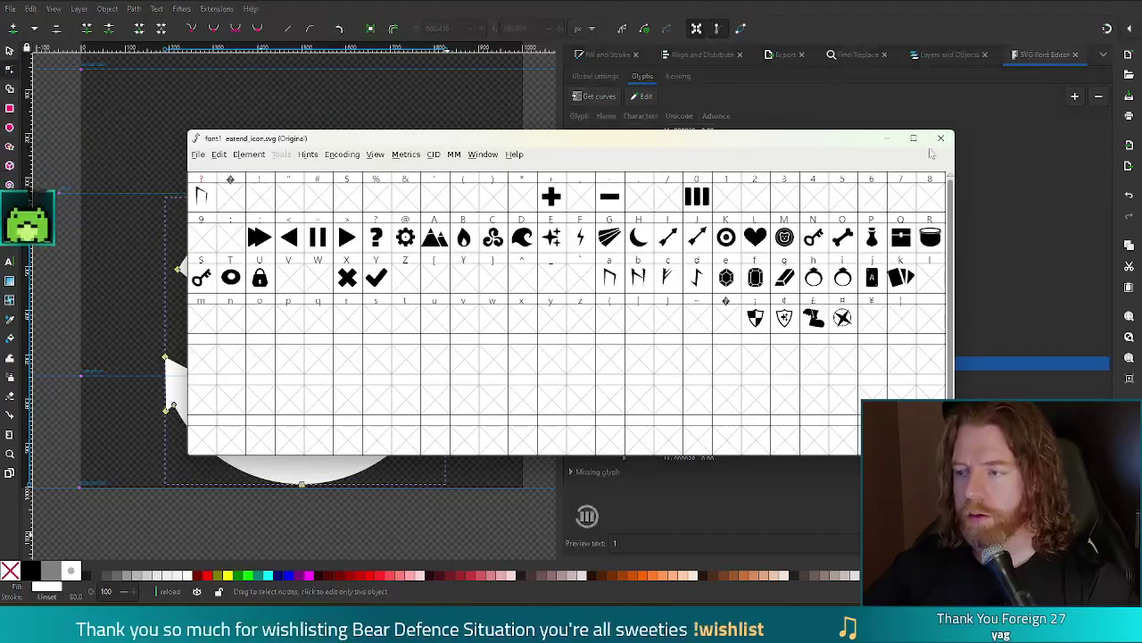
Open earend_icon.svg in FontForge from the fonts bookmark, then close its font windows
click(199, 155)
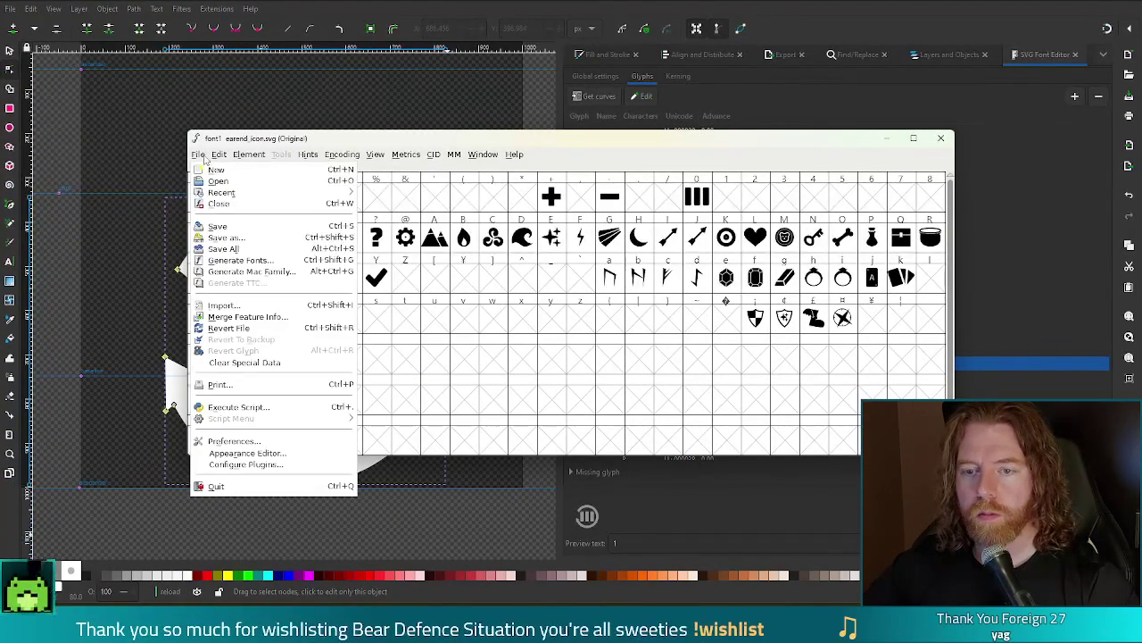
click(216, 181)
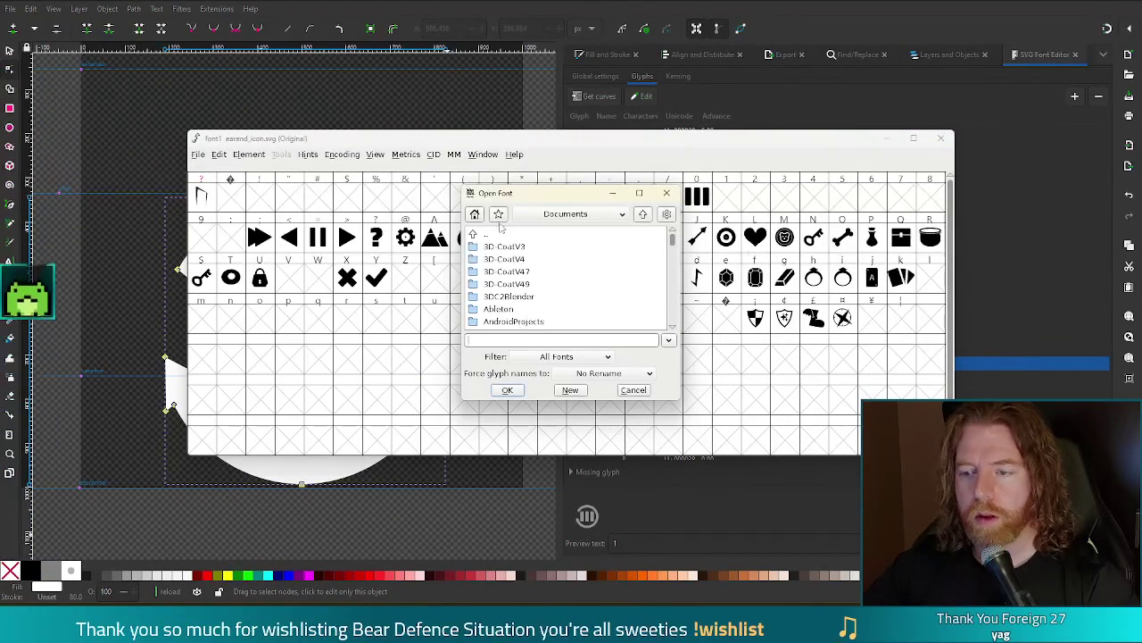
click(498, 214)
click(584, 297)
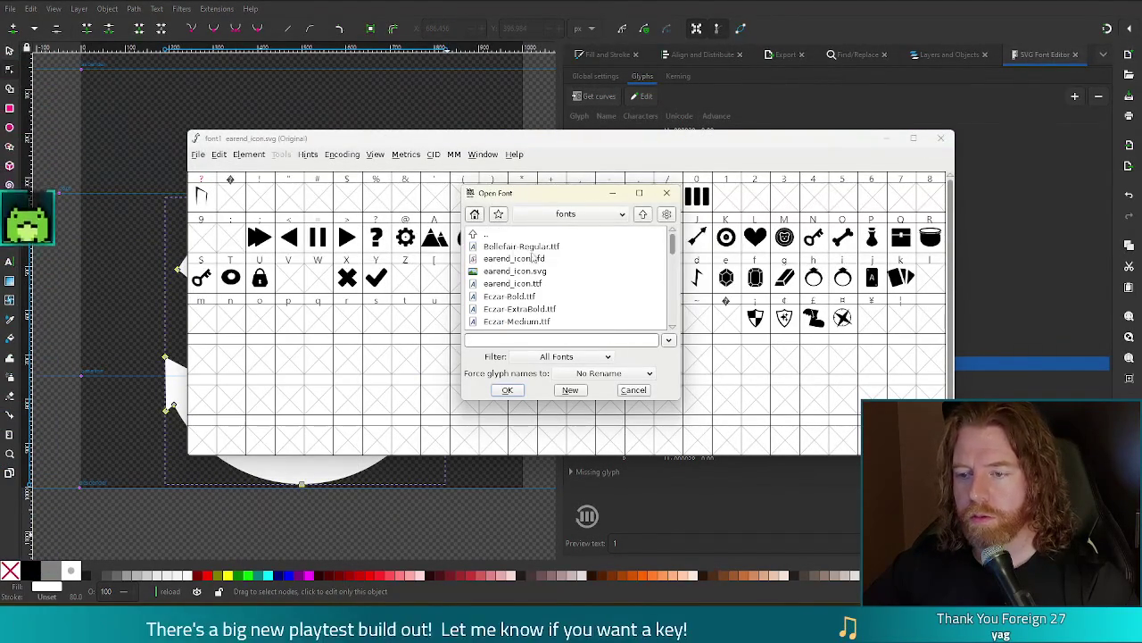
double_click(527, 271)
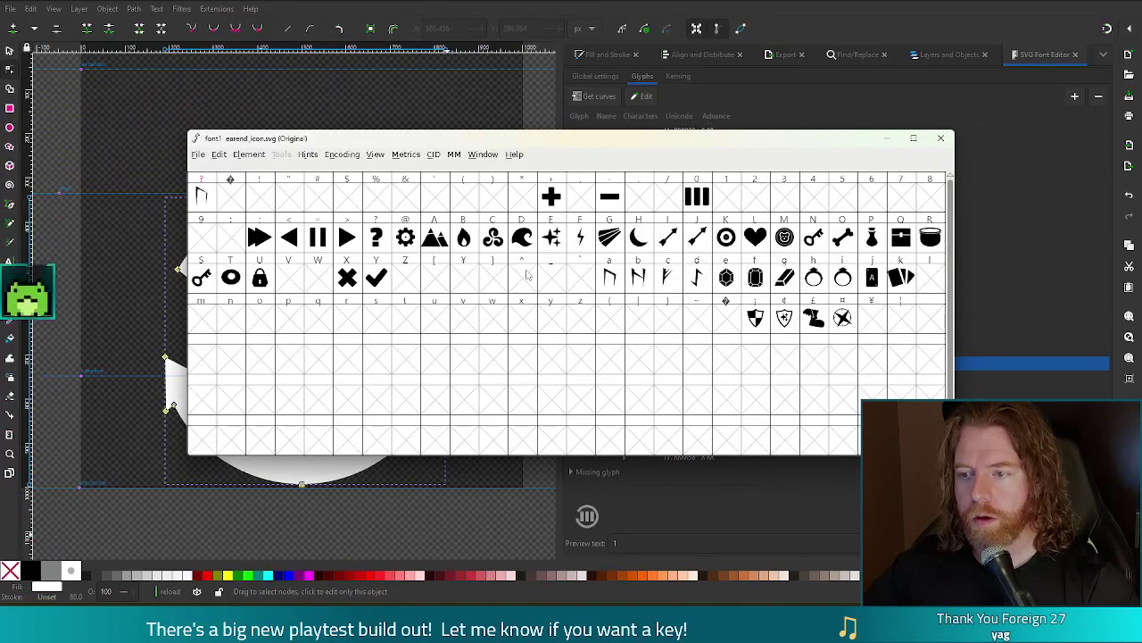
mouse_move(663, 213)
mouse_down()
mouse_move(657, 250)
mouse_move(688, 171)
mouse_move(683, 185)
mouse_up()
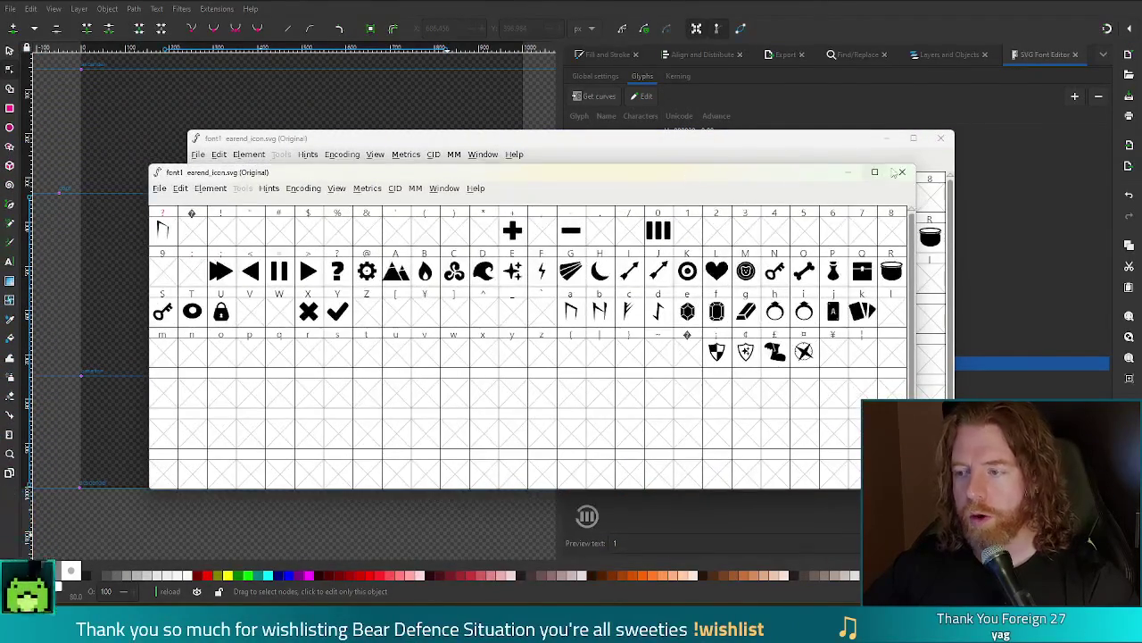
click(902, 172)
click(944, 137)
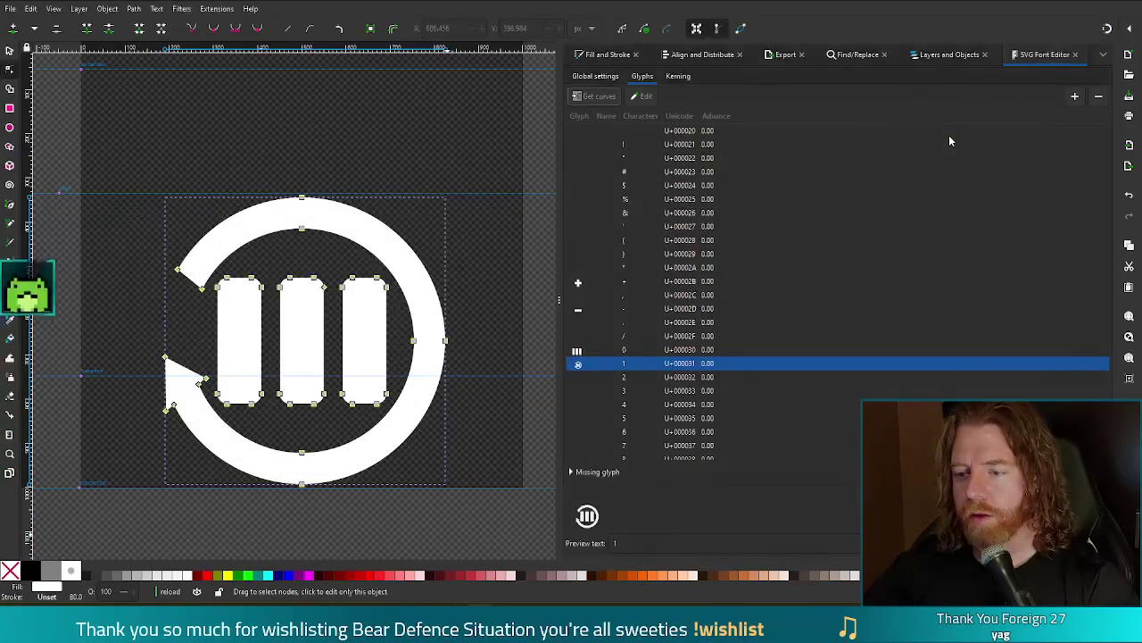
Save the Inkscape drawing and reopen the updated earend_icon.svg from the fonts folder
key(ctrl+s)
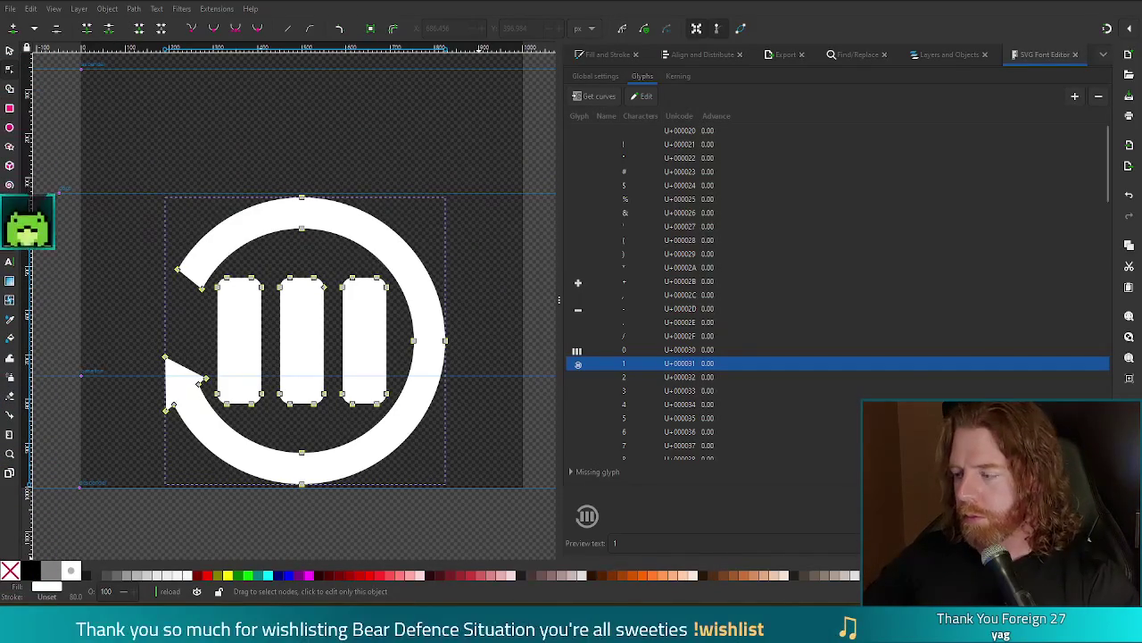
drag(1075, 211, 468, 211)
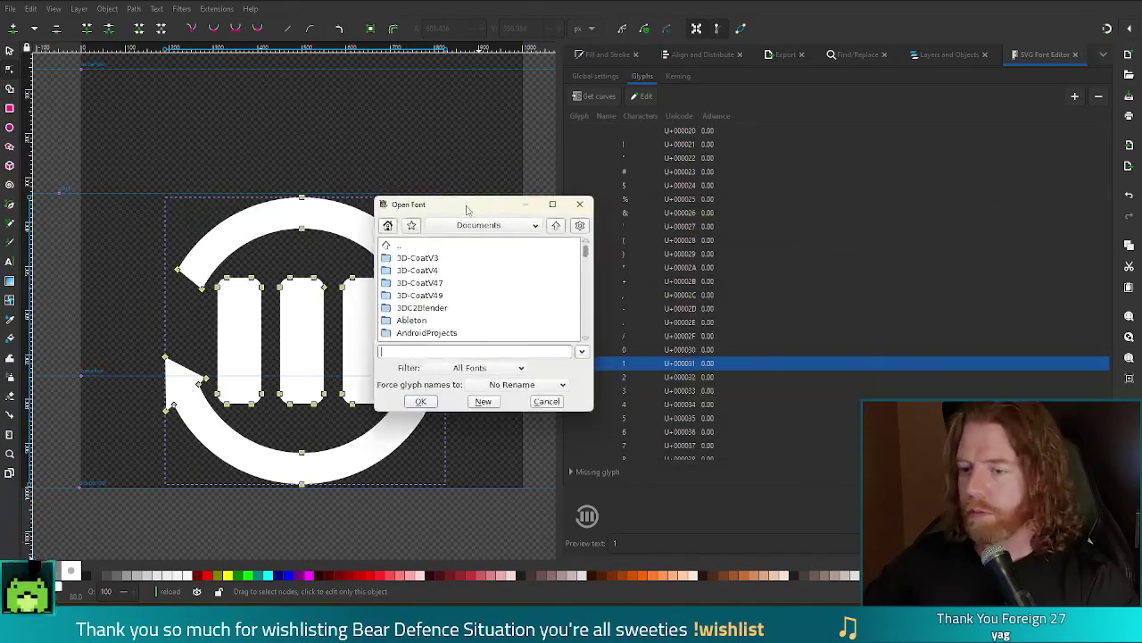
click(413, 226)
click(466, 340)
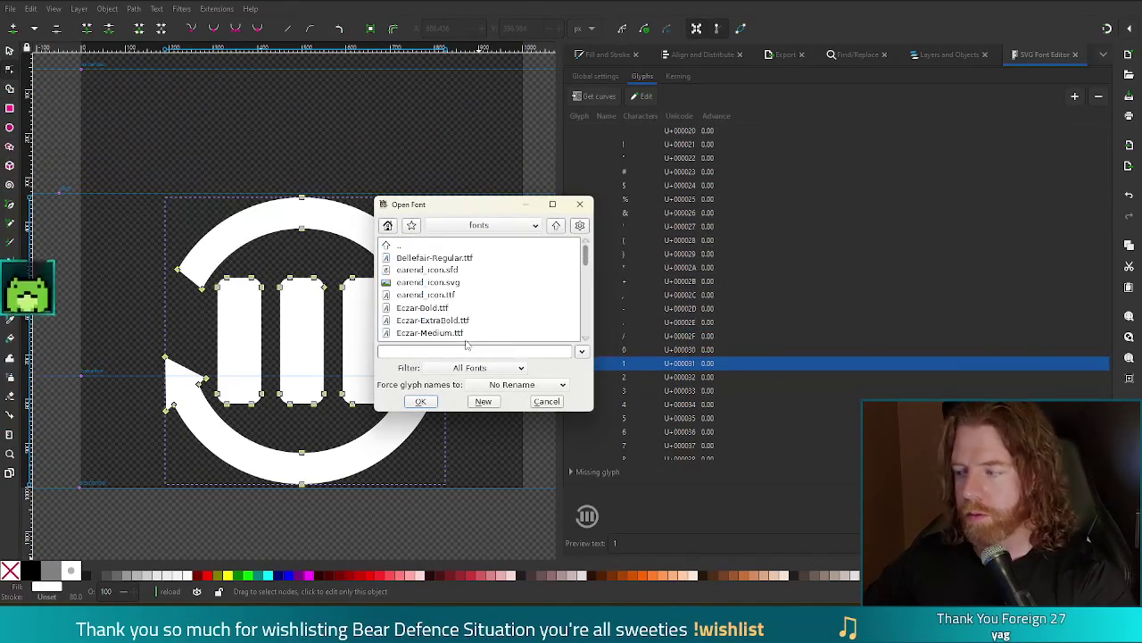
double_click(432, 284)
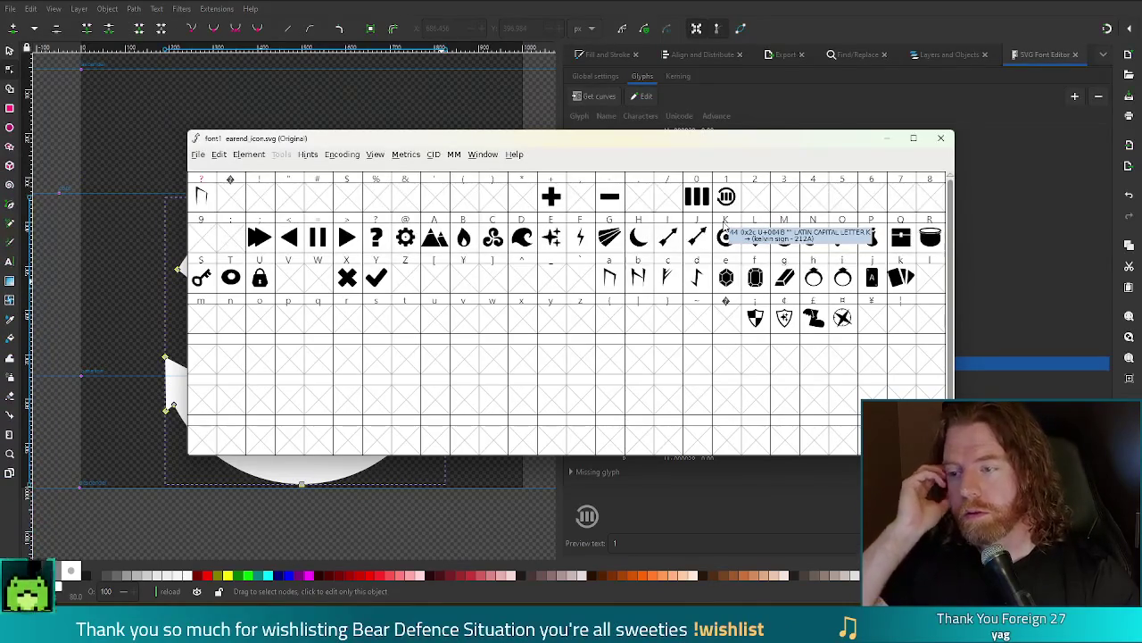
mouse_move(702, 144)
mouse_down()
mouse_move(604, 141)
mouse_move(676, 141)
mouse_up()
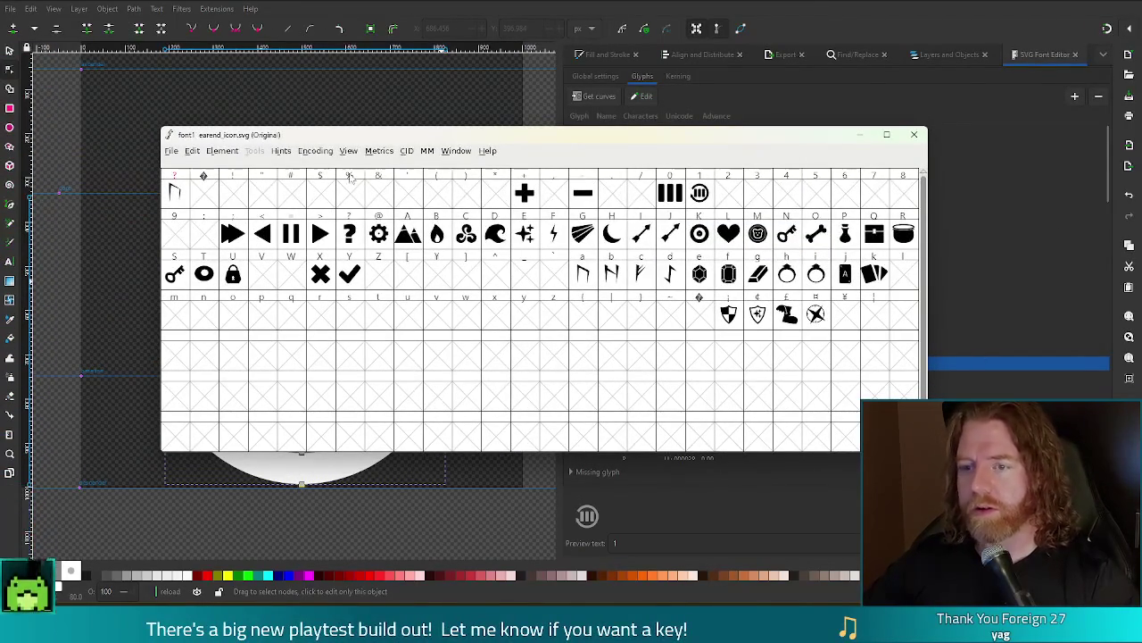
Generate the font over earend_icon.ttf, confirming Replace and accepting the Non-standard Em-Size warning
key(ctrl+shift+g)
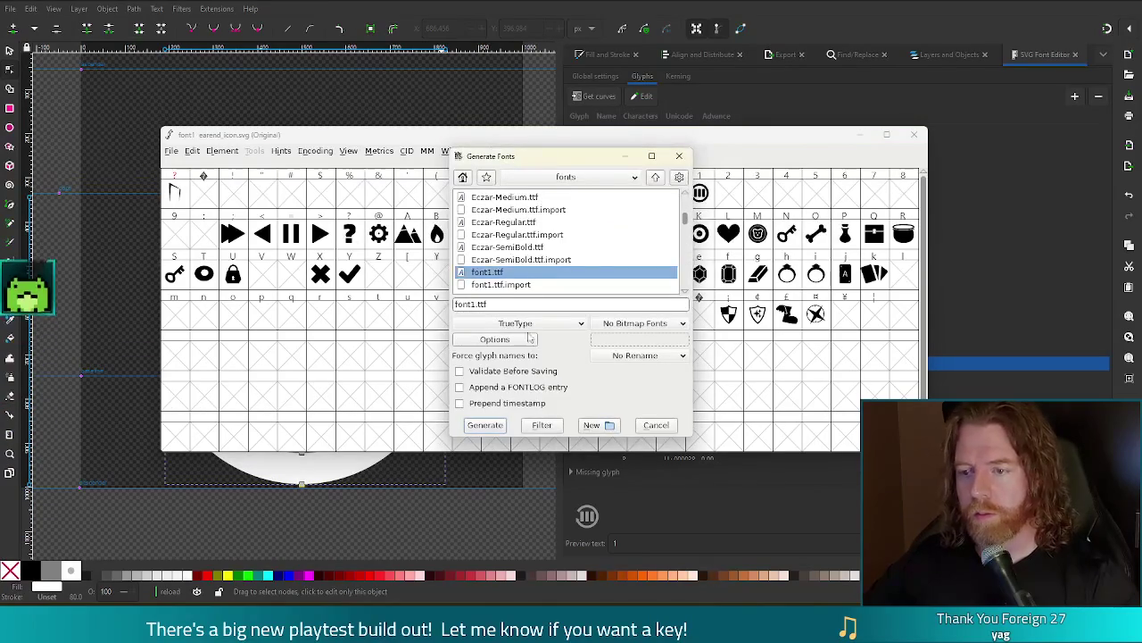
scroll(687, 218, up, 3)
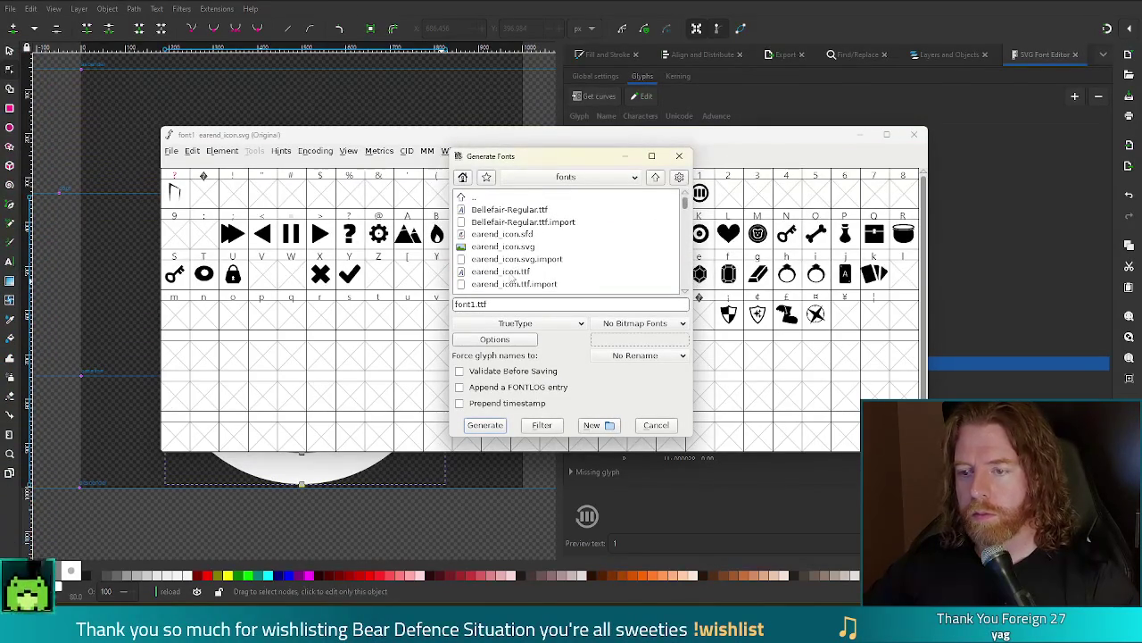
double_click(511, 272)
click(522, 319)
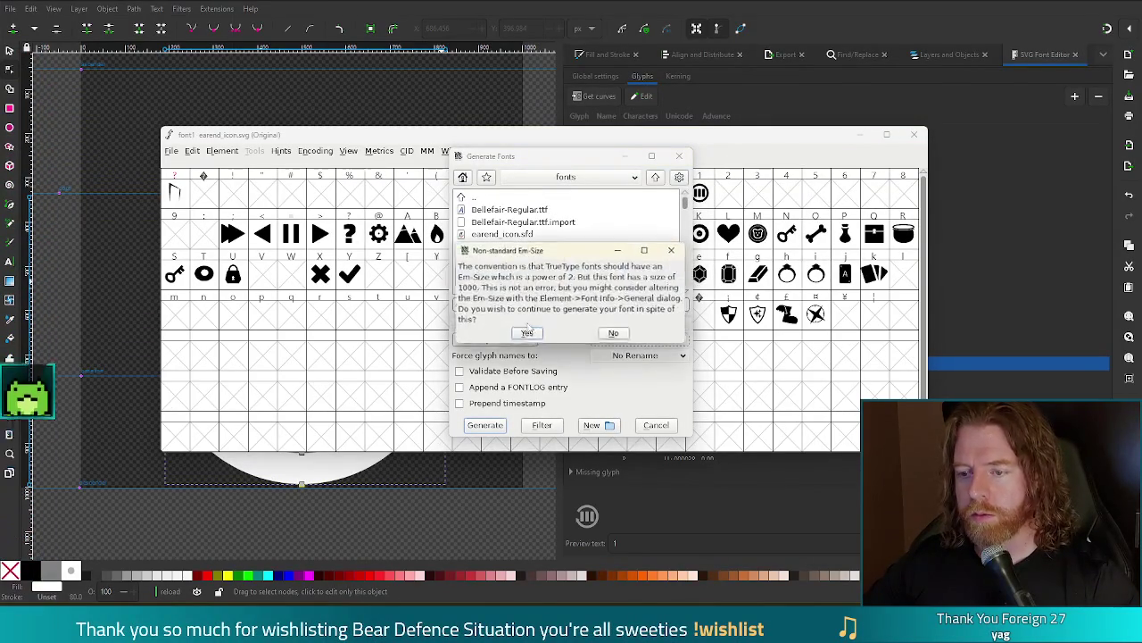
click(527, 333)
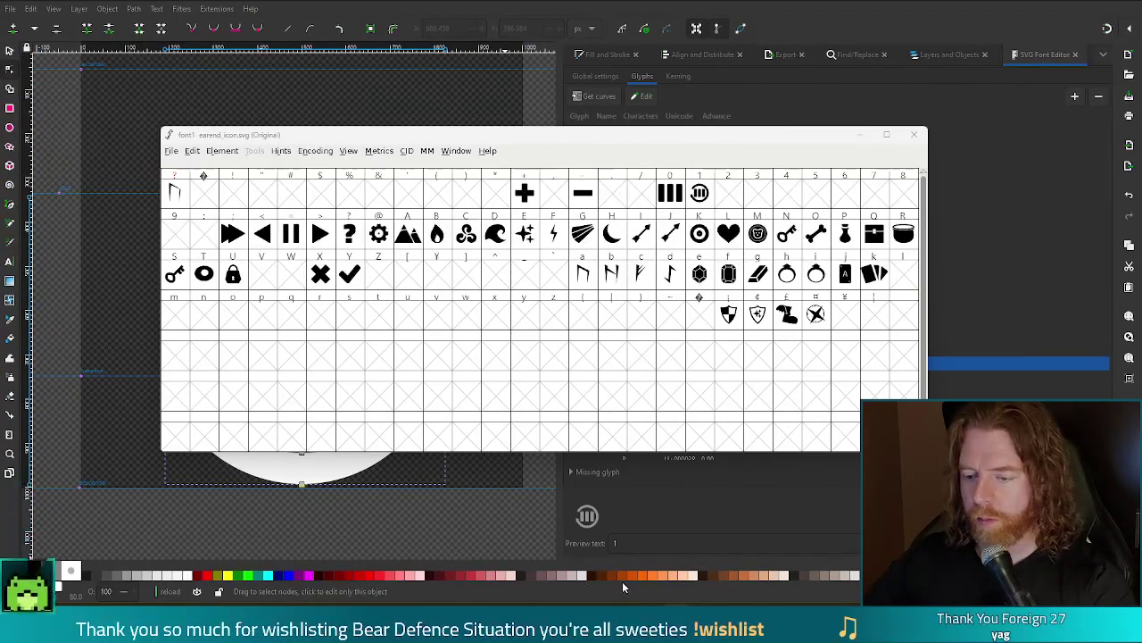
Return to Godot's tower_hud_2d.tscn editor so the regenerated earend_icon.ttf reimports
mouse_move(494, 632)
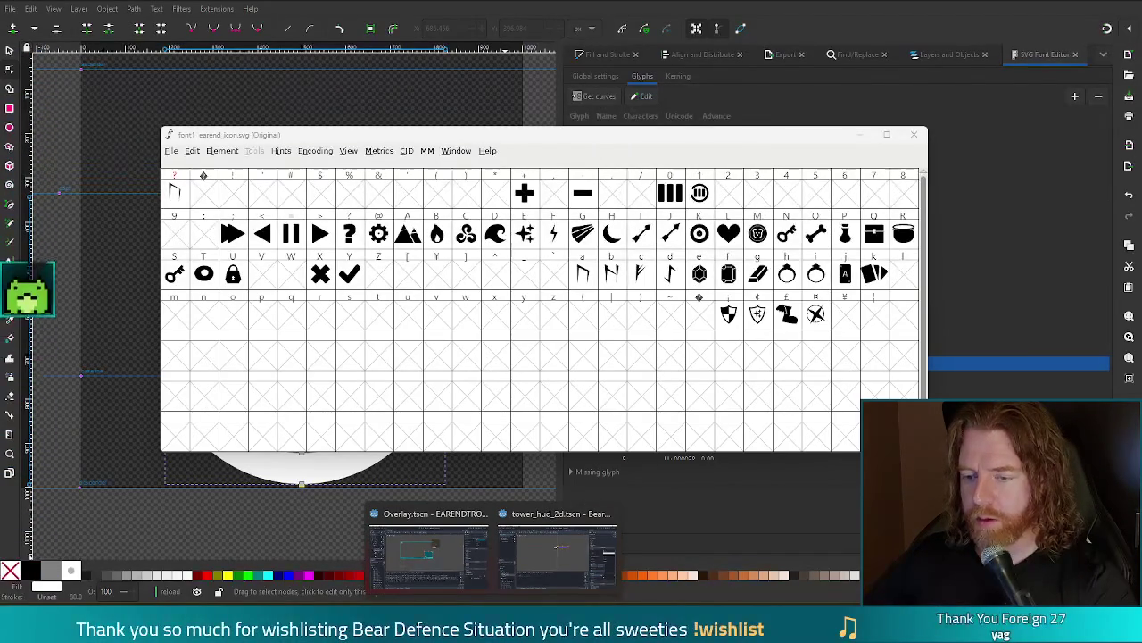
click(607, 553)
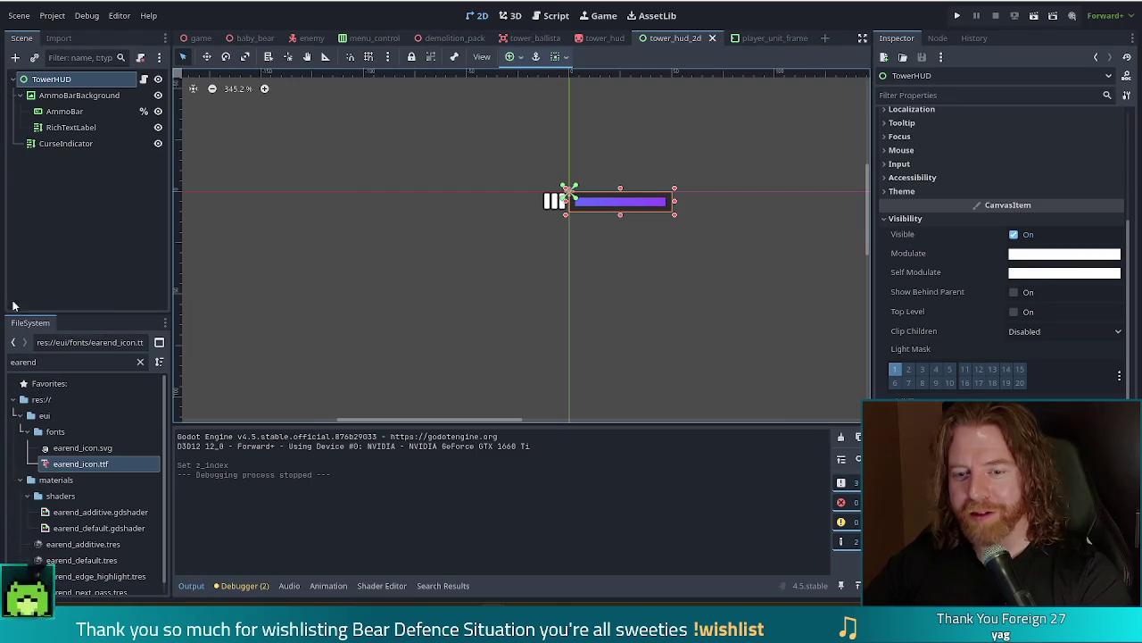
click(10, 362)
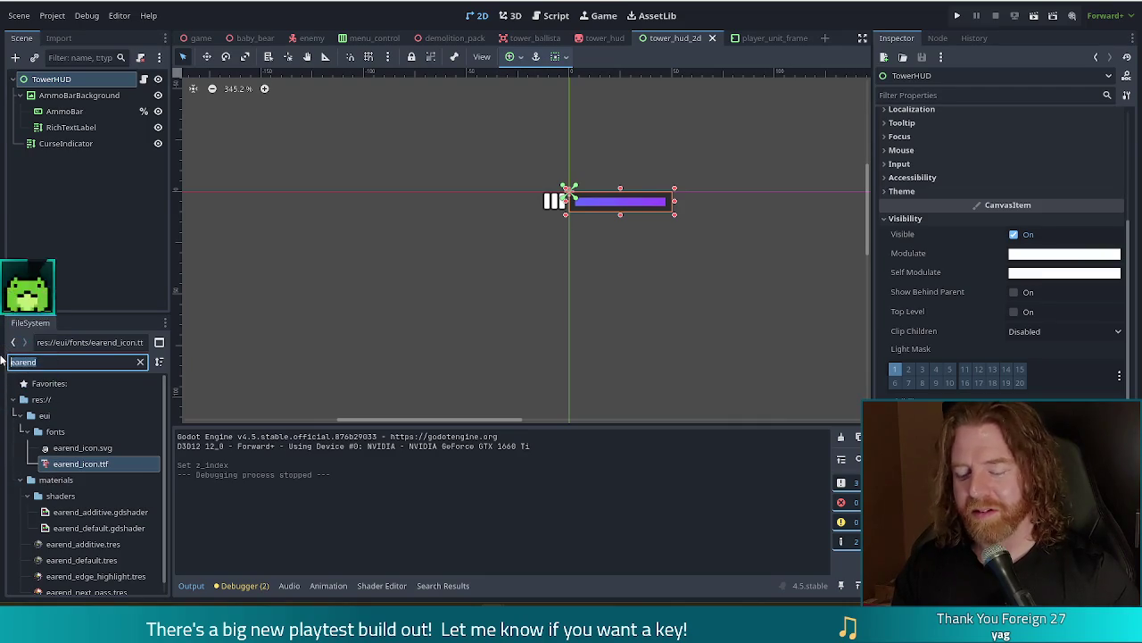
Filter FileSystem for 'button' and instance eui_button.tscn under TowerHUD as an EUIButton
text(button)
click(76, 515)
mouse_move(76, 515)
mouse_down()
mouse_move(89, 141)
mouse_move(66, 87)
mouse_up()
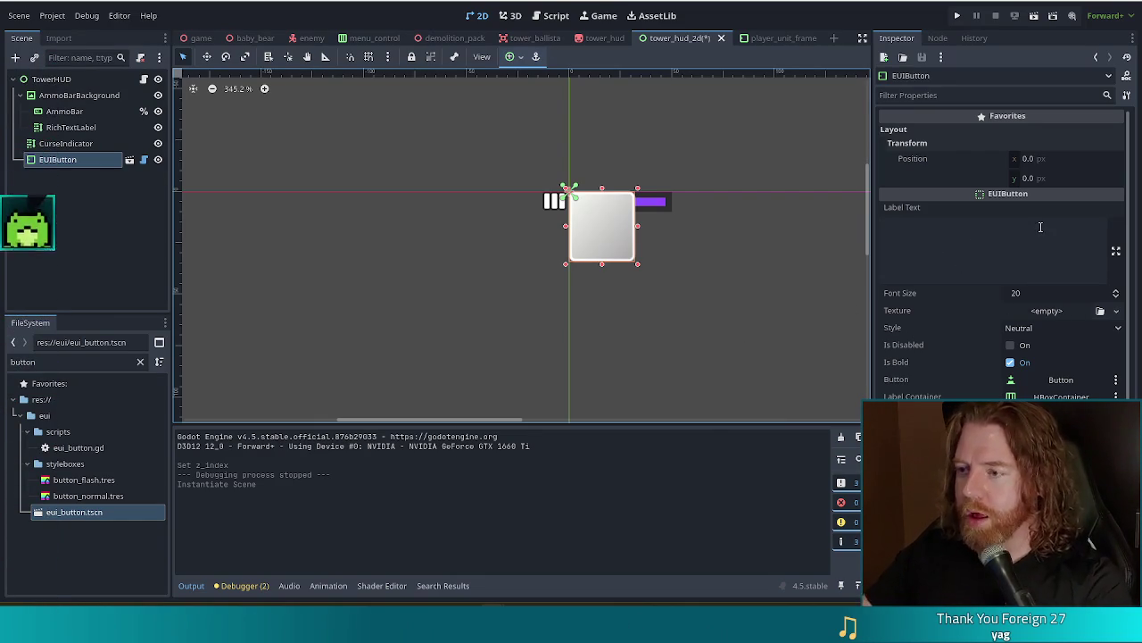
click(960, 254)
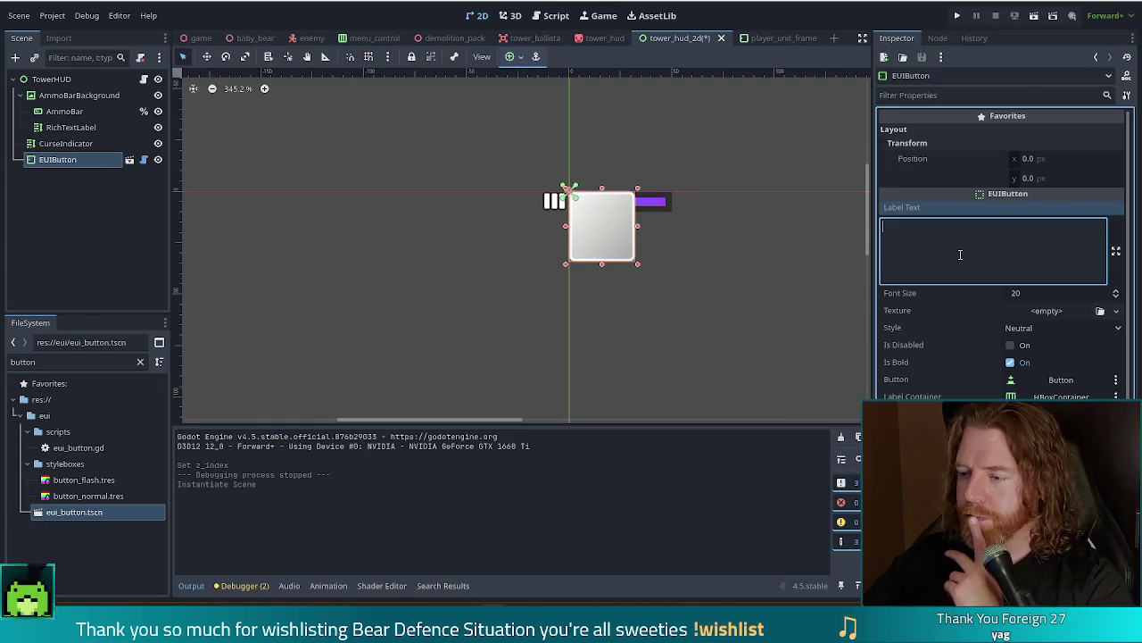
scroll(961, 249, down, 3)
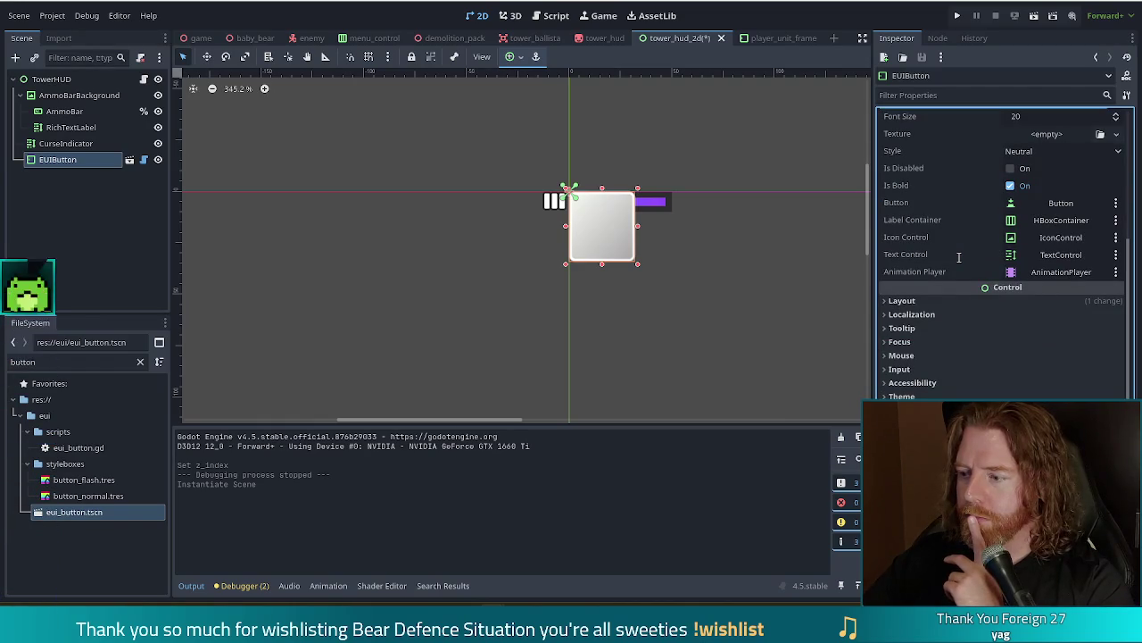
scroll(960, 254, up, 3)
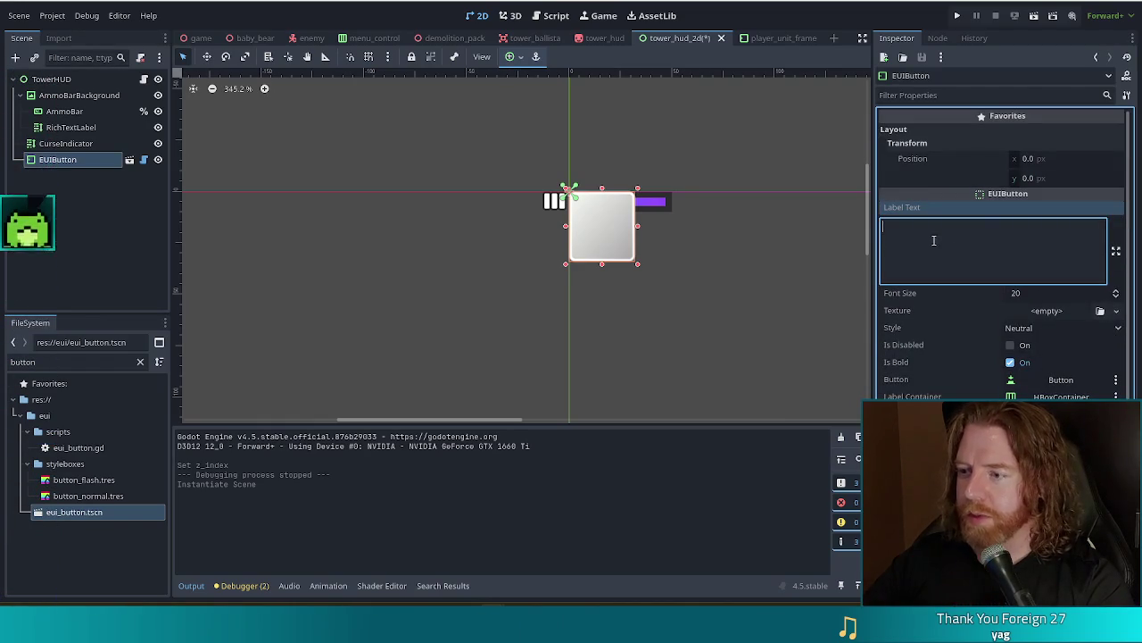
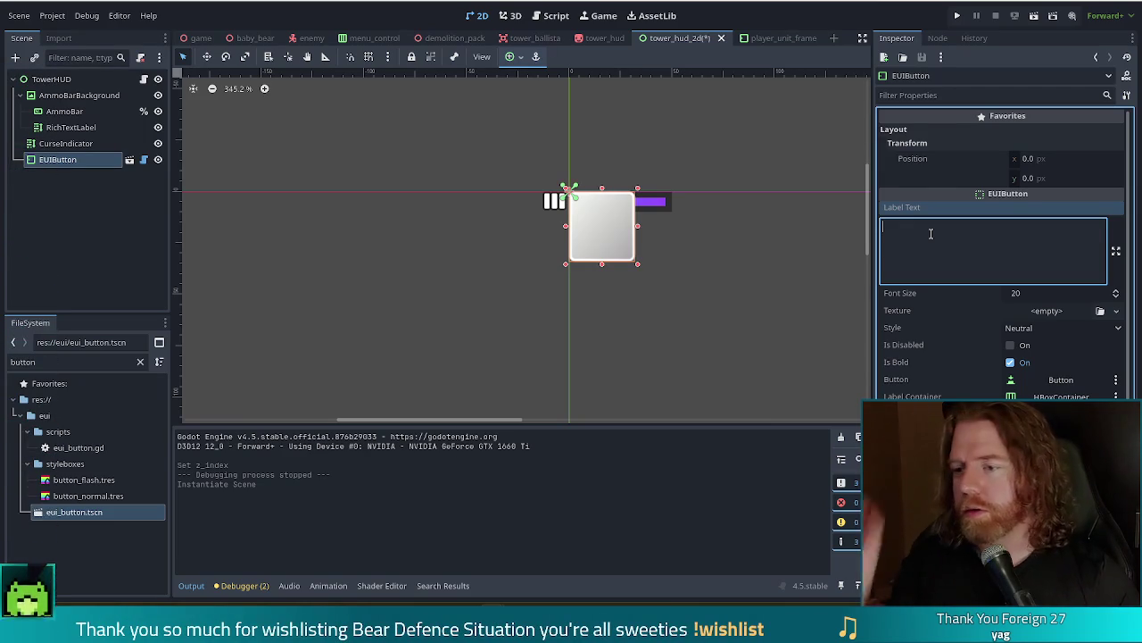
Give the EUIButton the Positive style and the label text 1
click(1047, 328)
click(1028, 361)
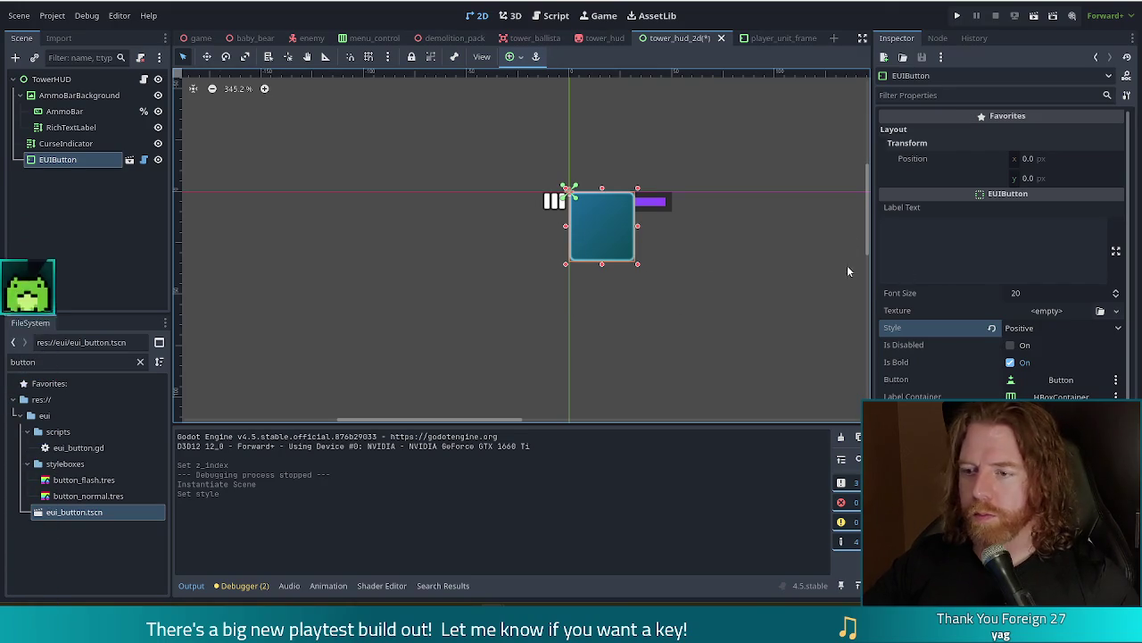
click(1001, 253)
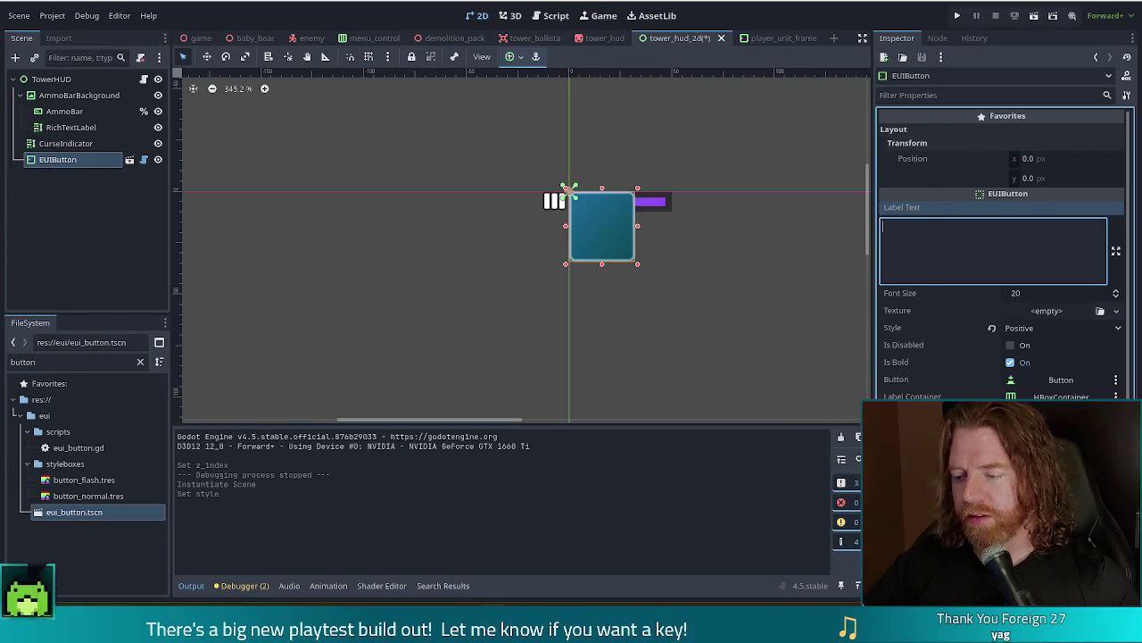
key(alt+Tab)
key(alt+Tab)
text(1)
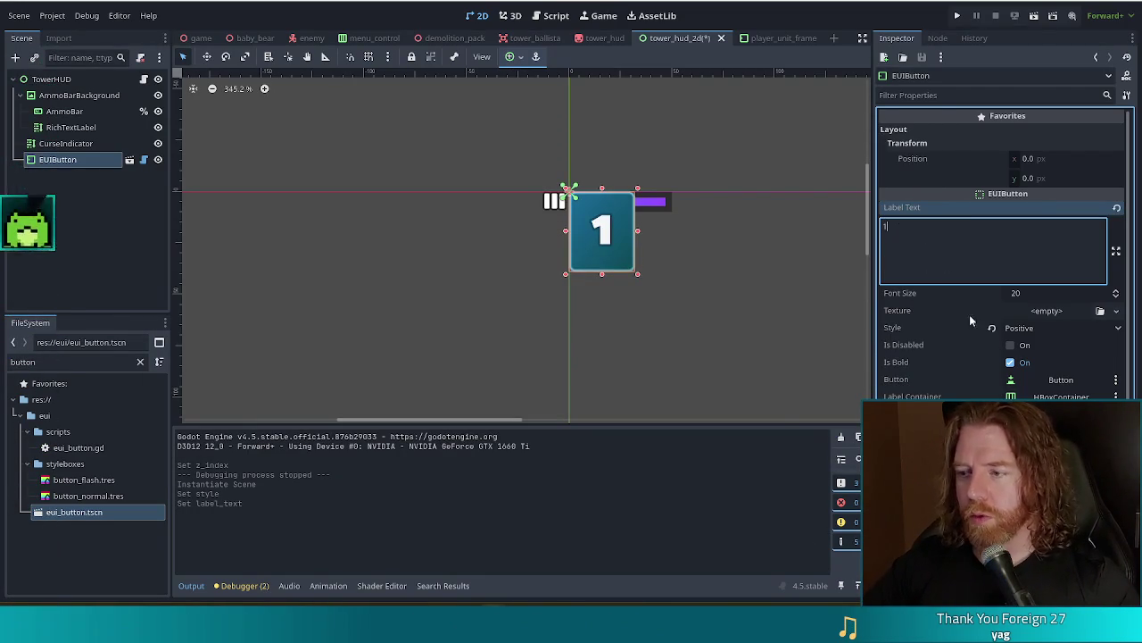
Set the label font size to 17 and drag the button up and right of the ammo bar
click(1115, 298)
click(1116, 300)
click(1116, 302)
click(1115, 302)
click(1116, 302)
click(1116, 302)
click(1116, 302)
click(1115, 302)
click(1116, 302)
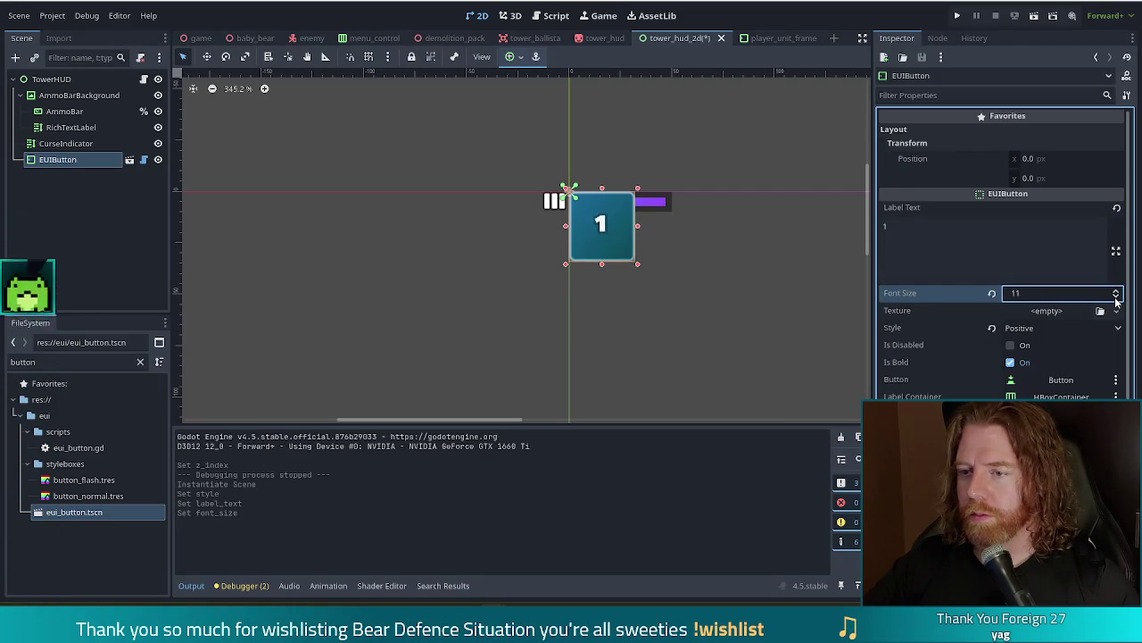
click(1117, 293)
click(1117, 293)
click(1116, 293)
click(1117, 293)
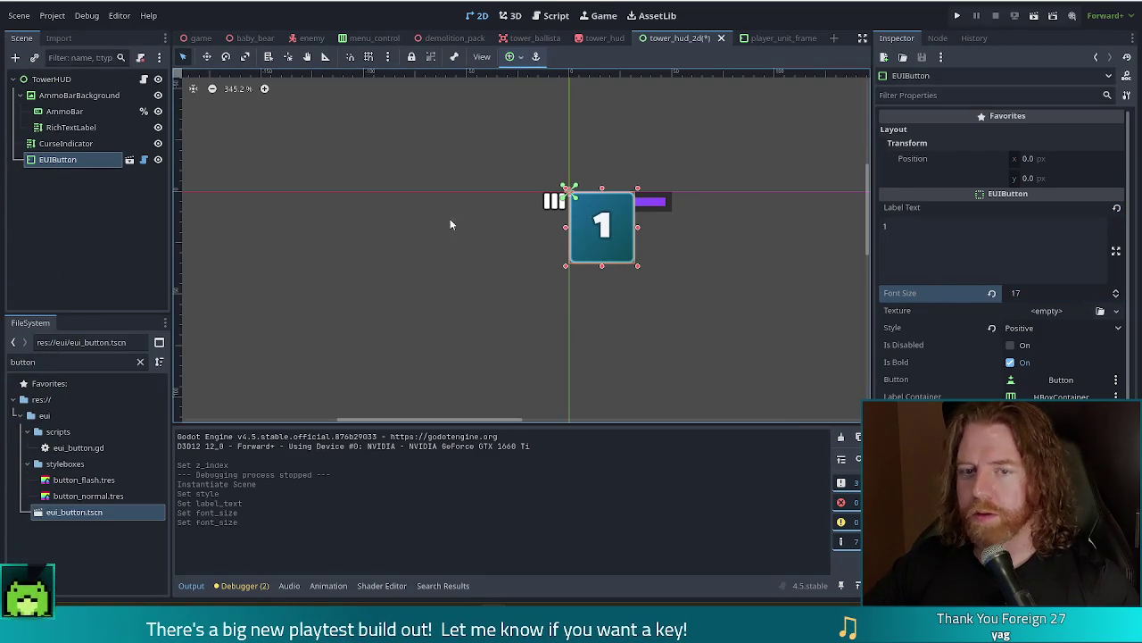
mouse_move(586, 248)
mouse_down()
mouse_move(712, 234)
mouse_move(705, 174)
mouse_up()
Clear the button's label text and revert its font size to the default 20
click(1116, 298)
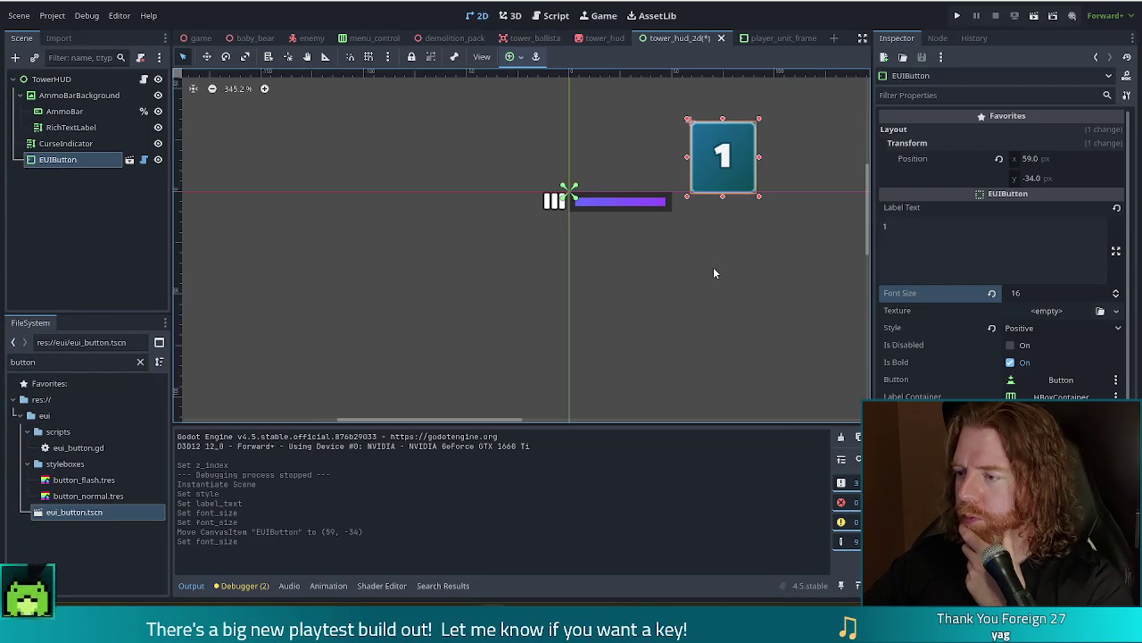
click(1117, 208)
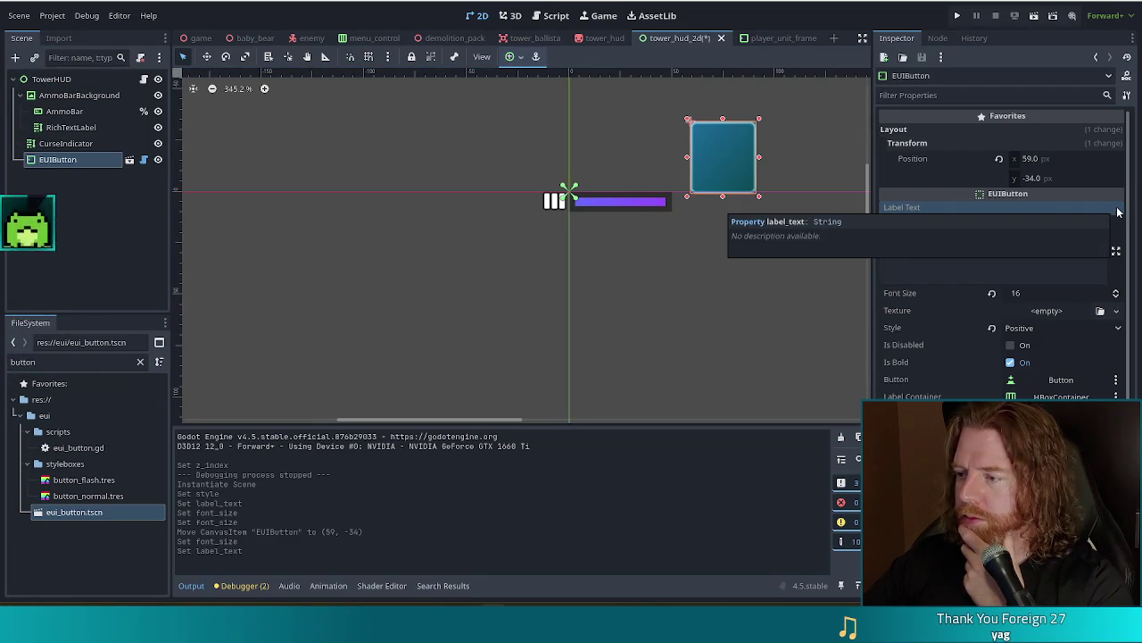
click(989, 293)
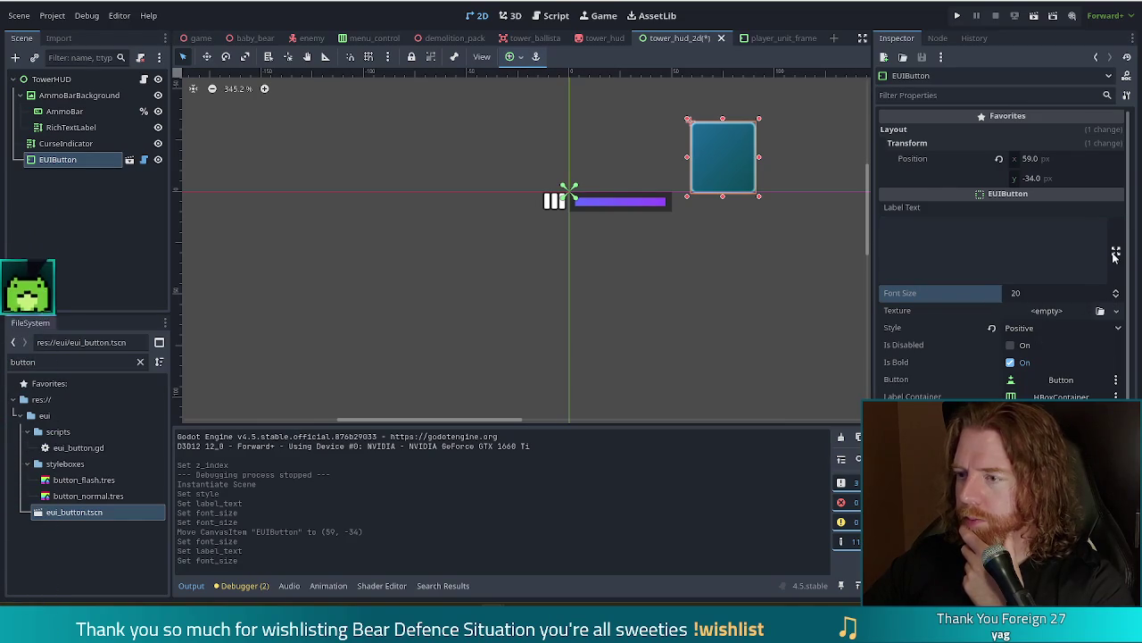
Shrink the button to 32 × 30 by dragging its bottom edge
click(1036, 269)
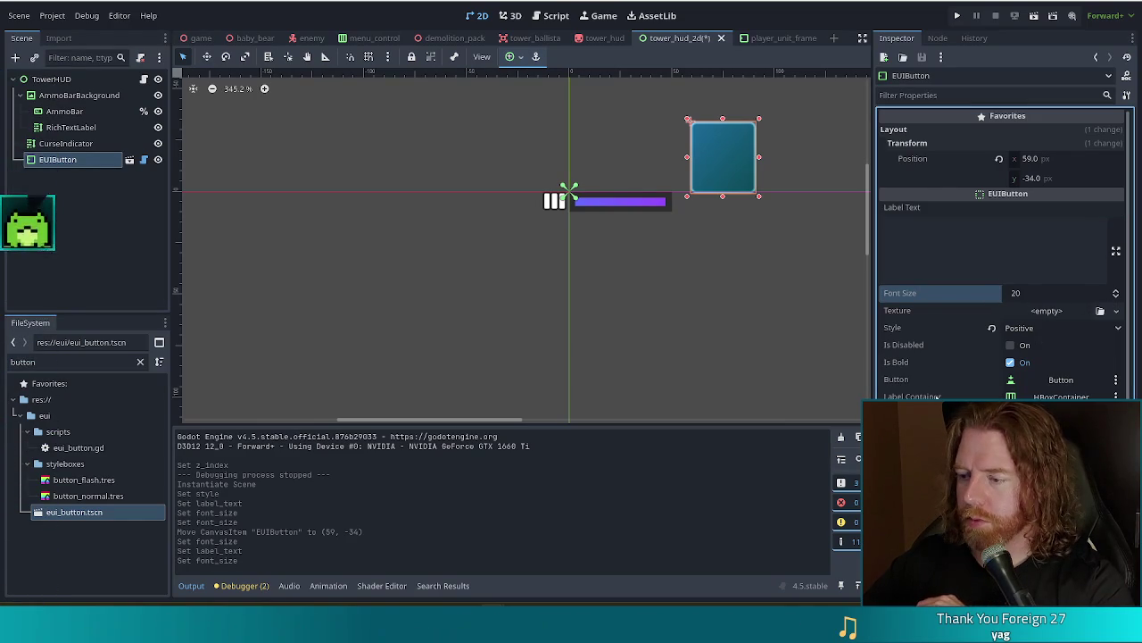
scroll(1004, 250, down, 3)
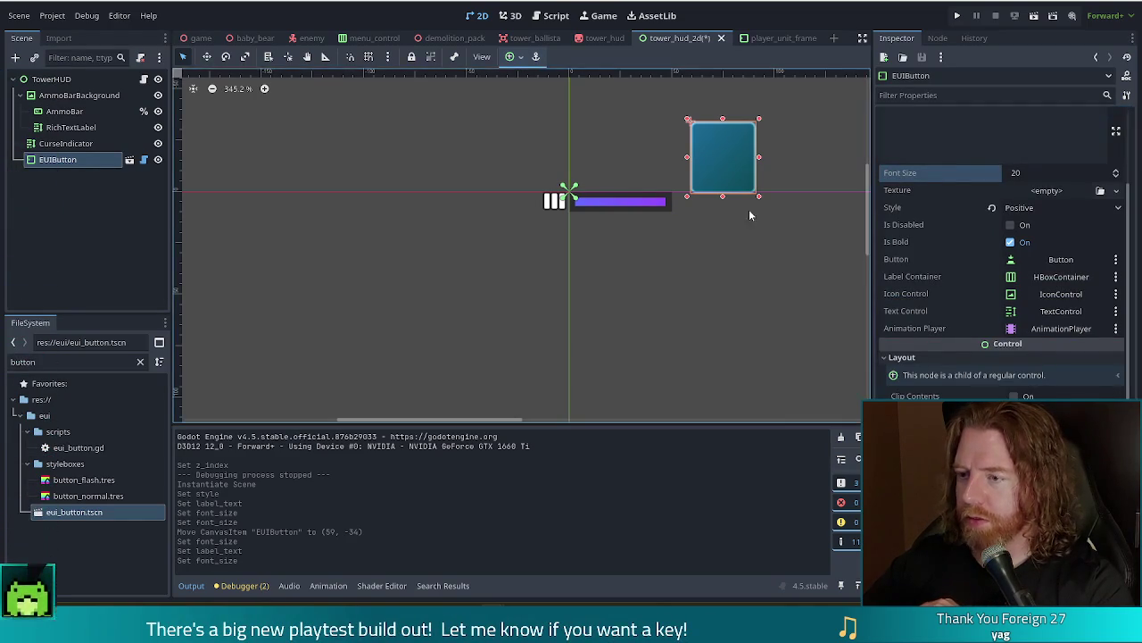
drag(725, 201, 724, 191)
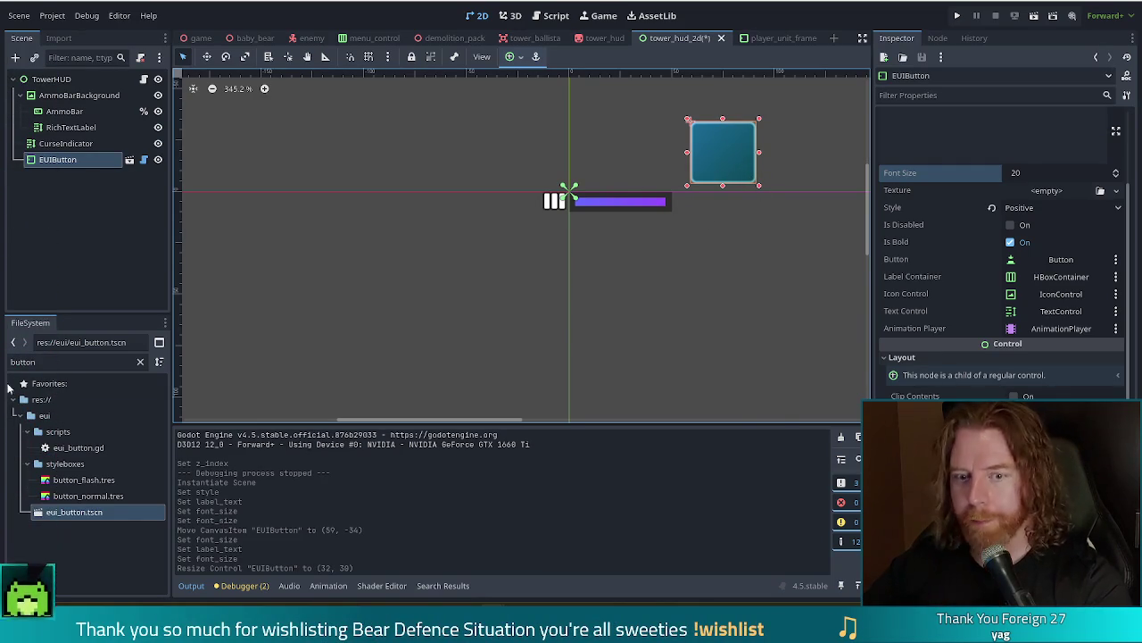
Filter the FileSystem for svg and browse the project's SVG icons
double_click(83, 362)
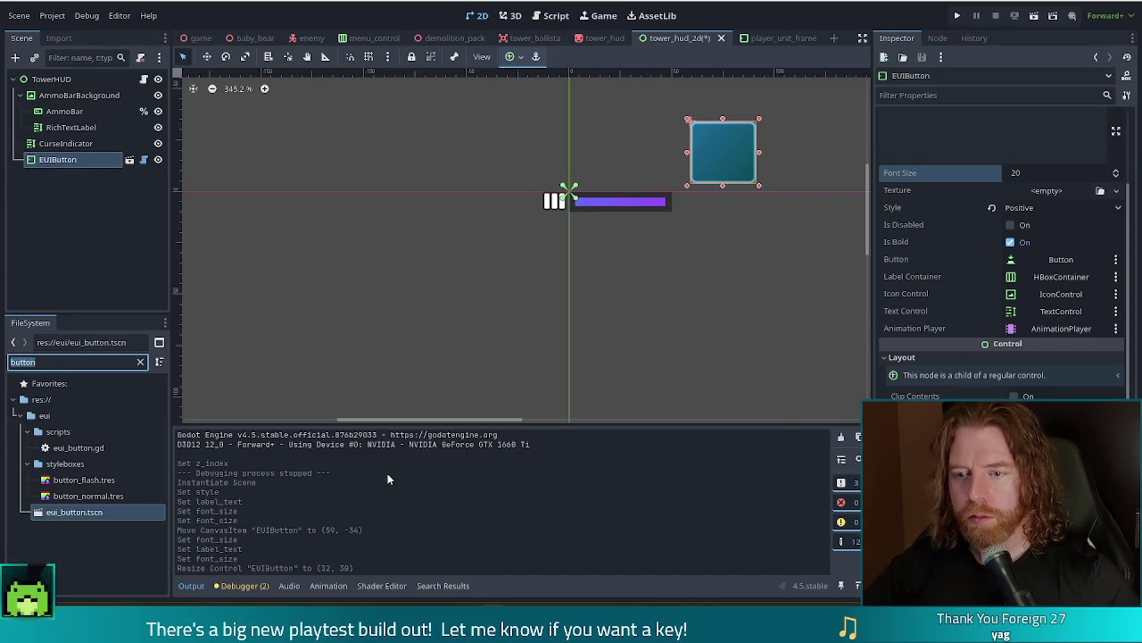
text(svg)
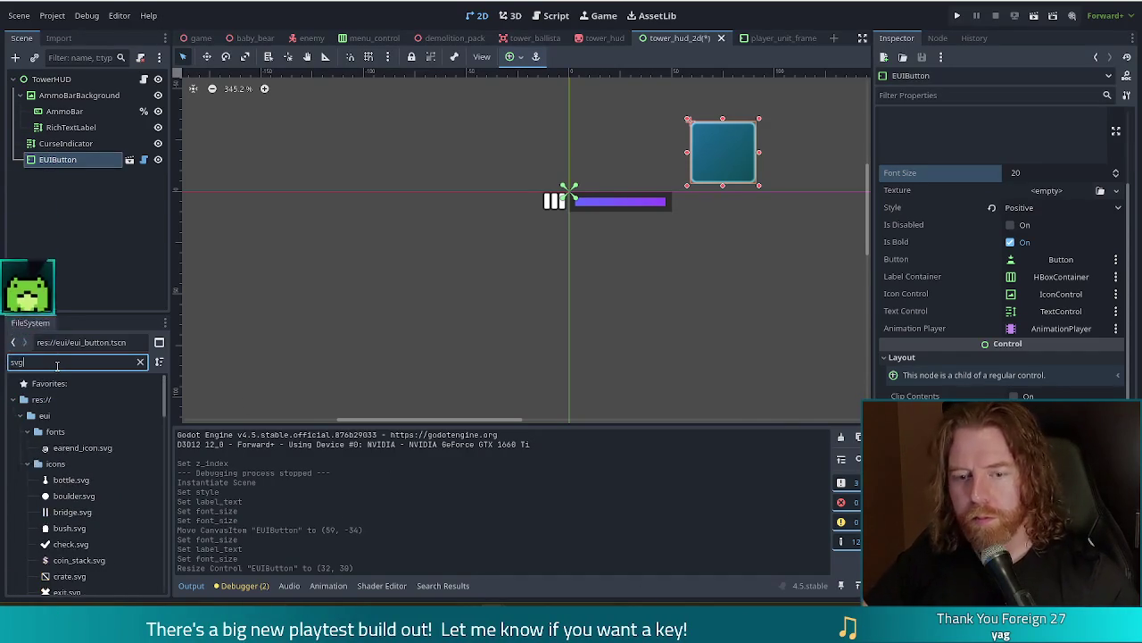
scroll(165, 403, down, 2)
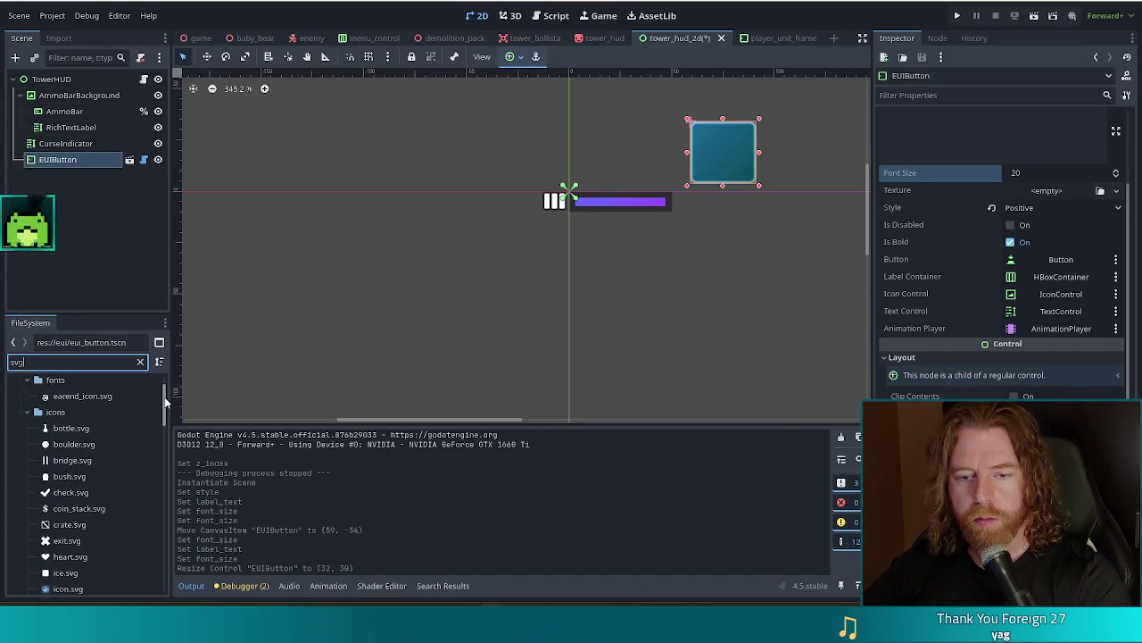
scroll(166, 403, down, 1)
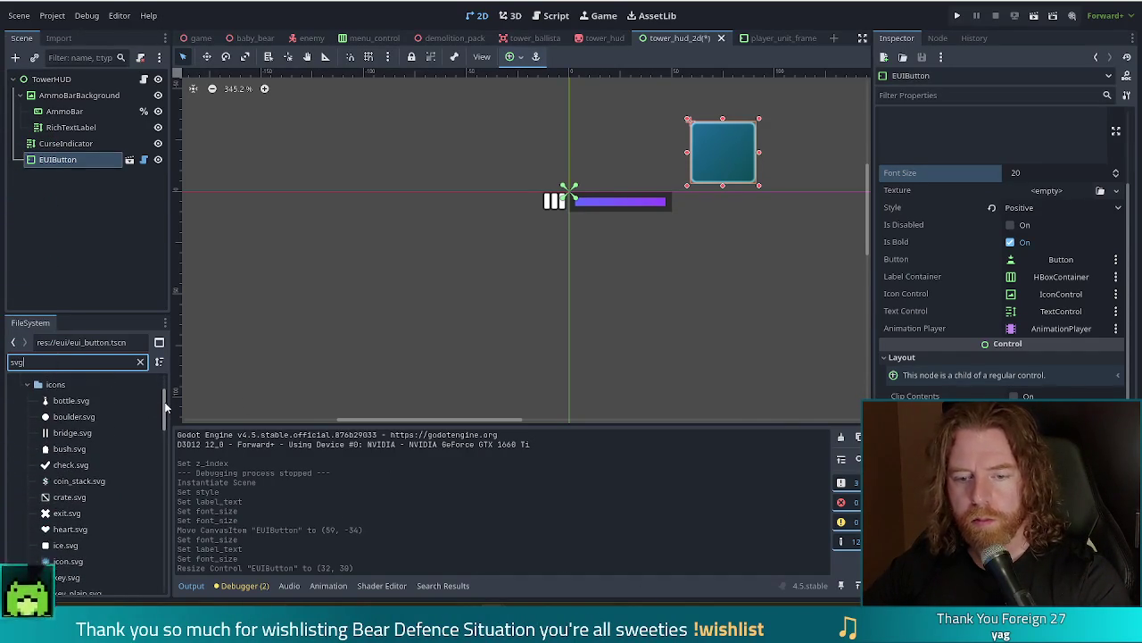
drag(165, 406, 148, 531)
scroll(149, 530, down, 10)
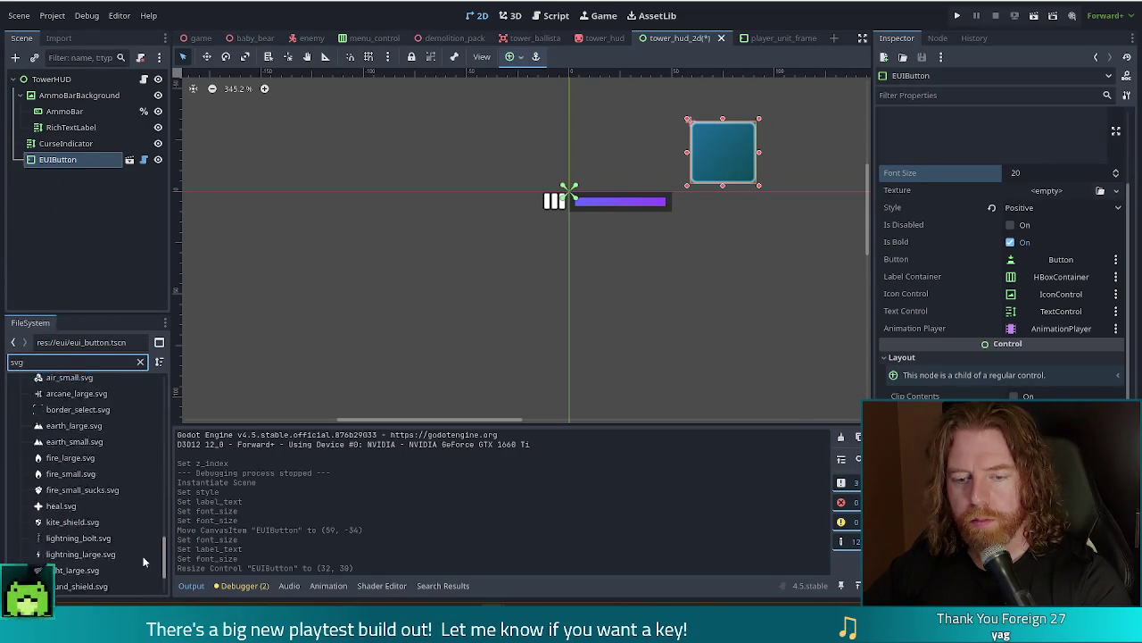
scroll(139, 428, up, 15)
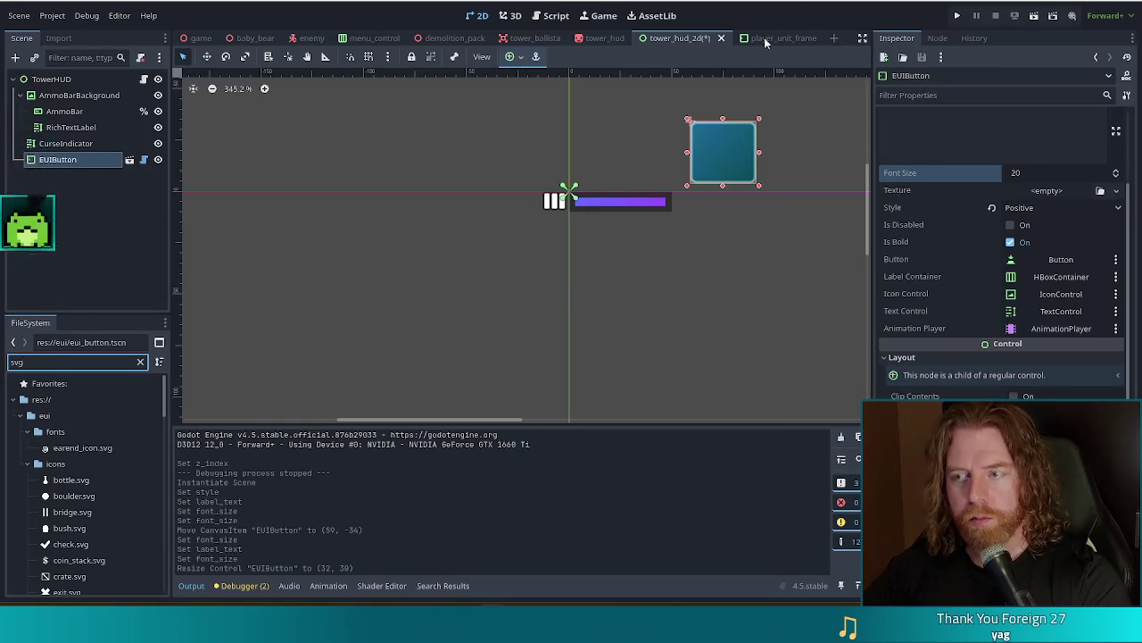
Save the tower HUD scene and run the project to test it
key(ctrl+s)
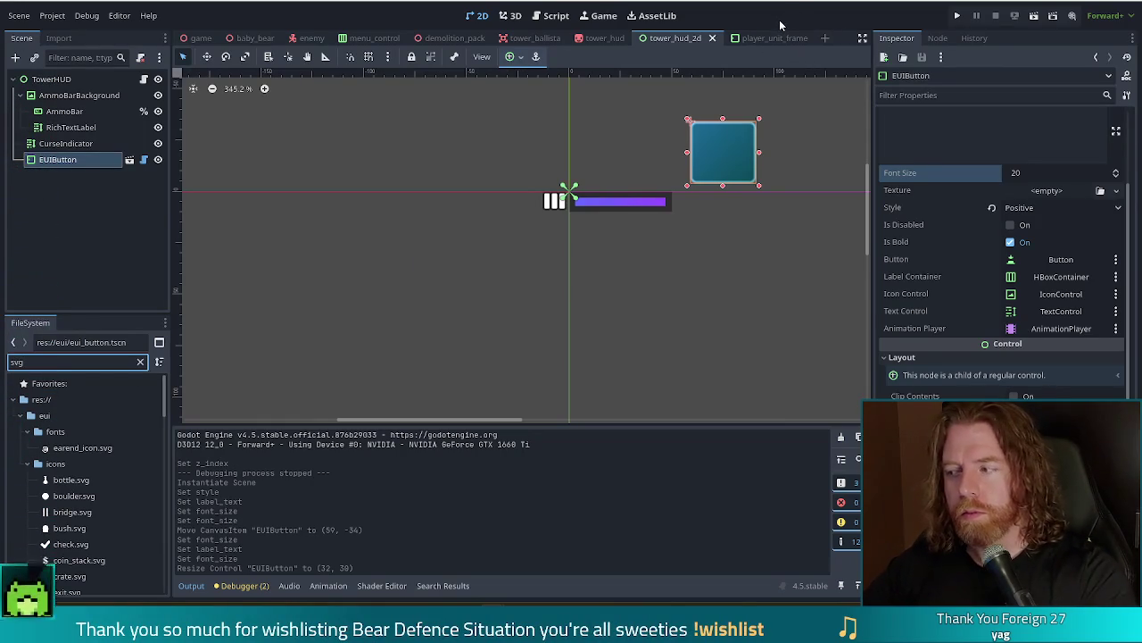
click(958, 17)
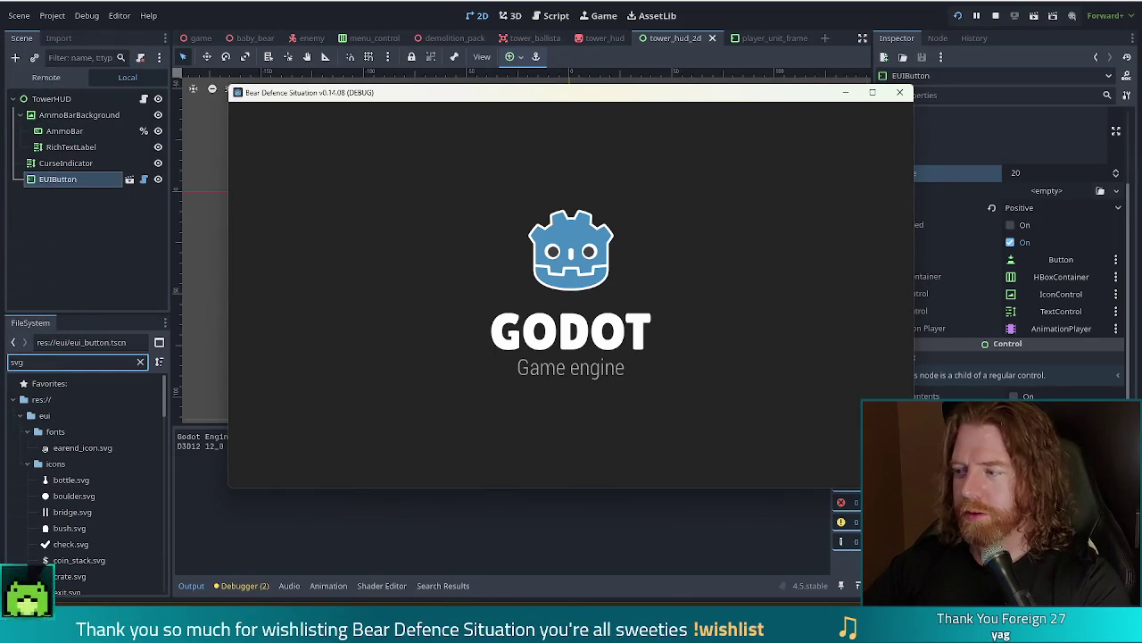
Start a new game, open the in-game Shop, then select the FileSystem filter text
click(383, 312)
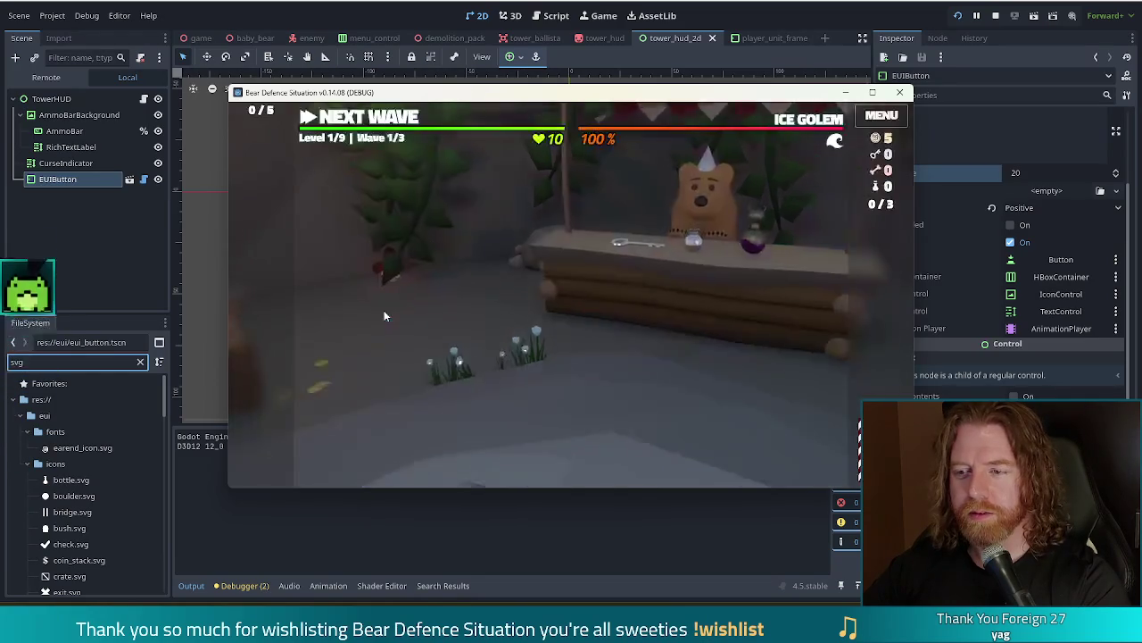
click(587, 251)
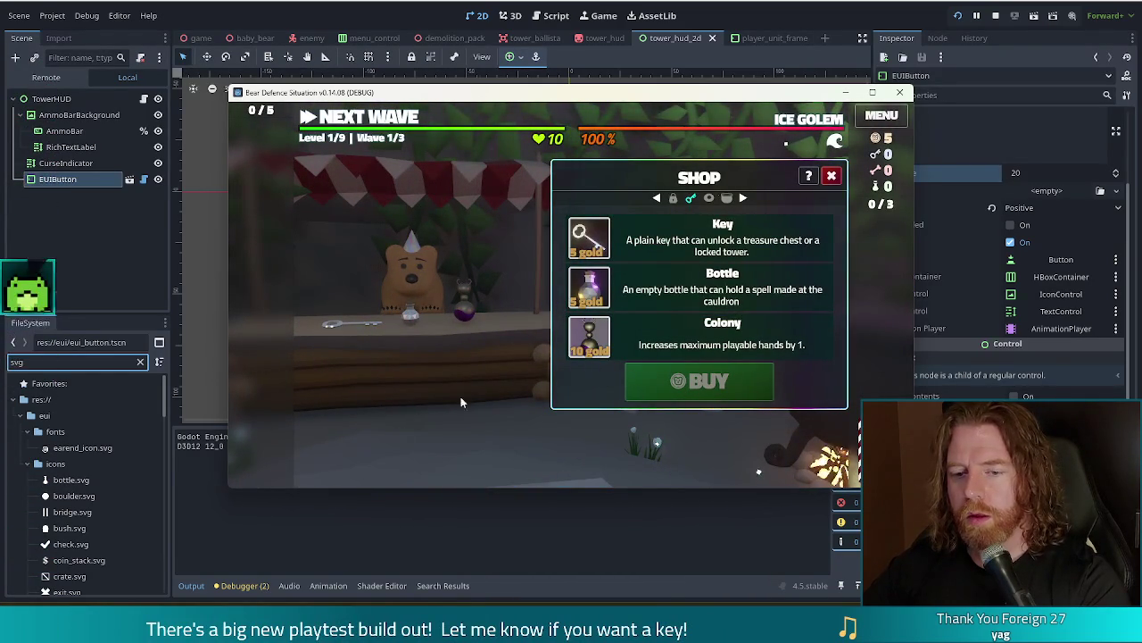
double_click(22, 362)
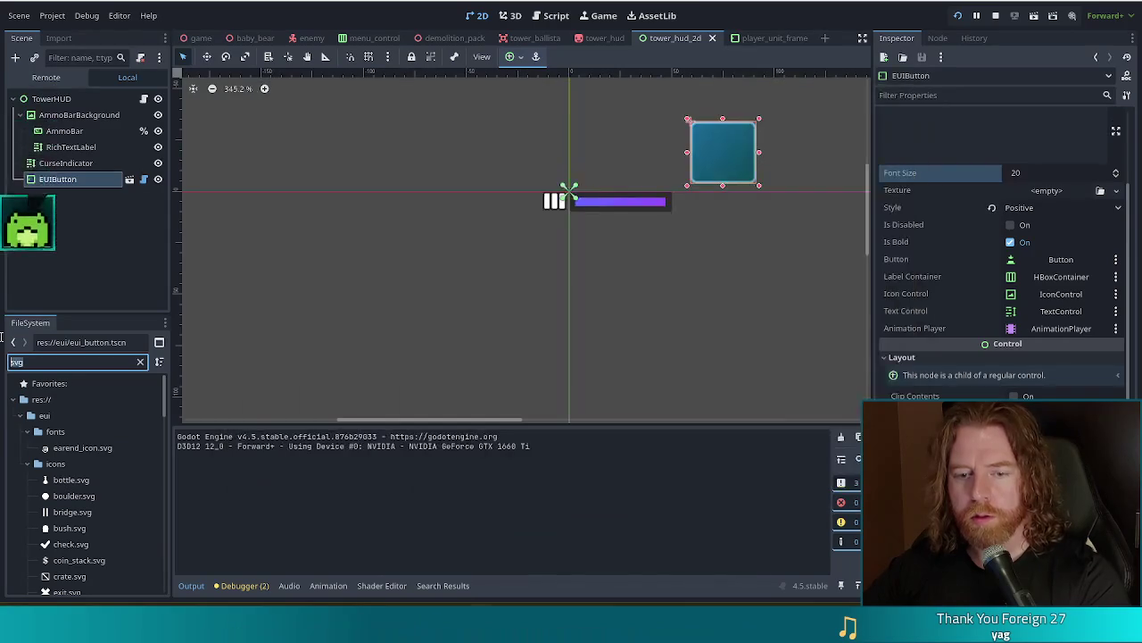
Filter project files for coin, then shop, and open den_shop.tscn
text(coin)
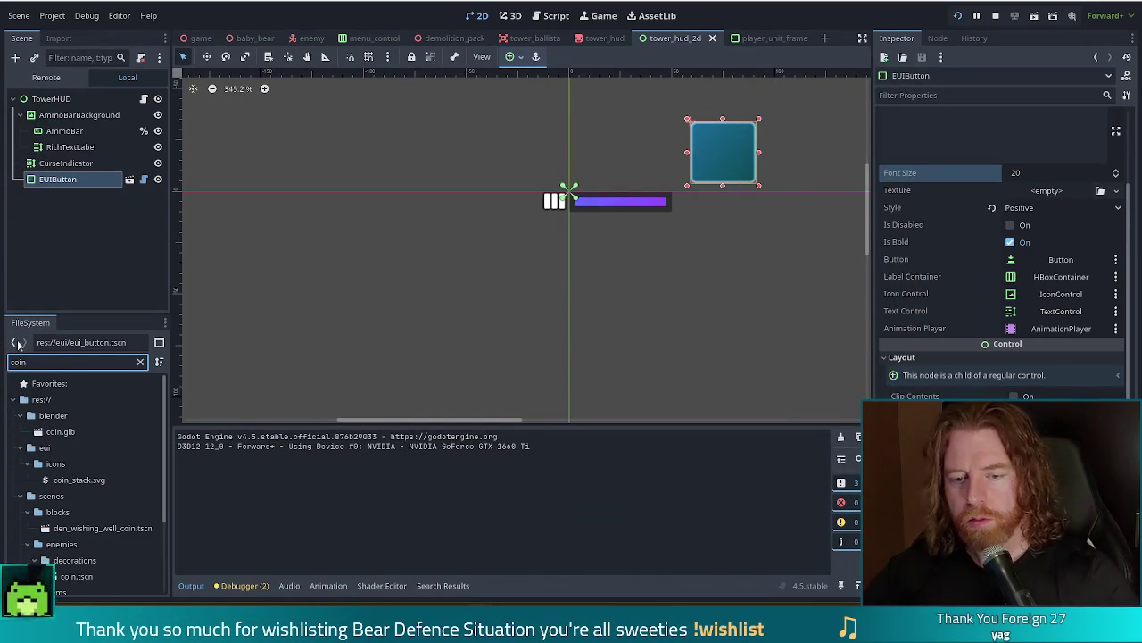
scroll(162, 464, down, 4)
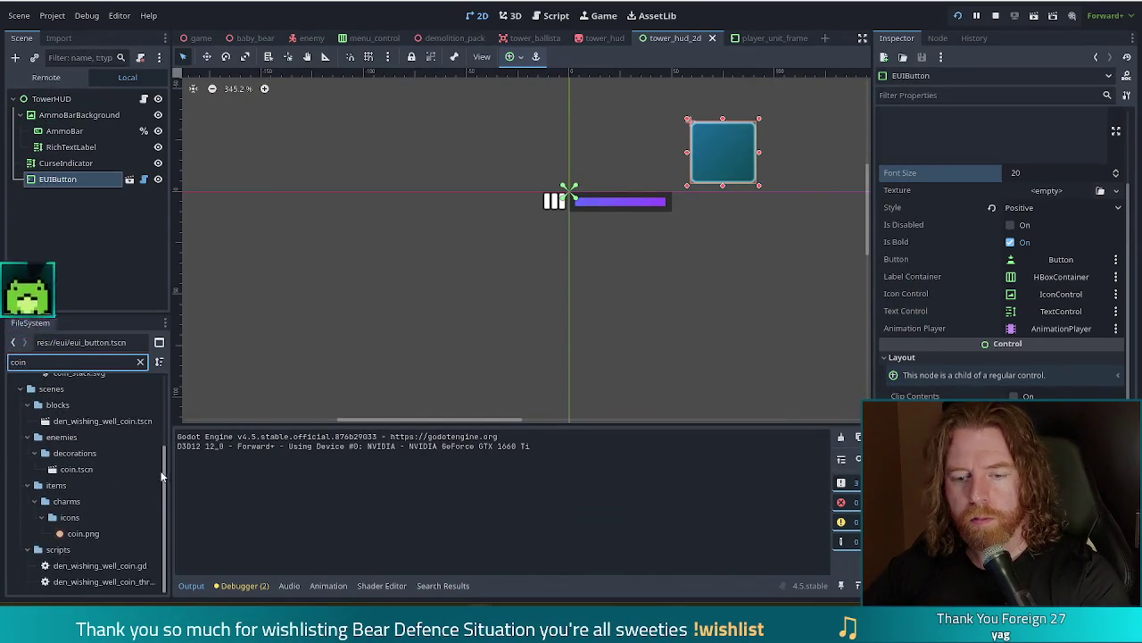
scroll(152, 418, up, 4)
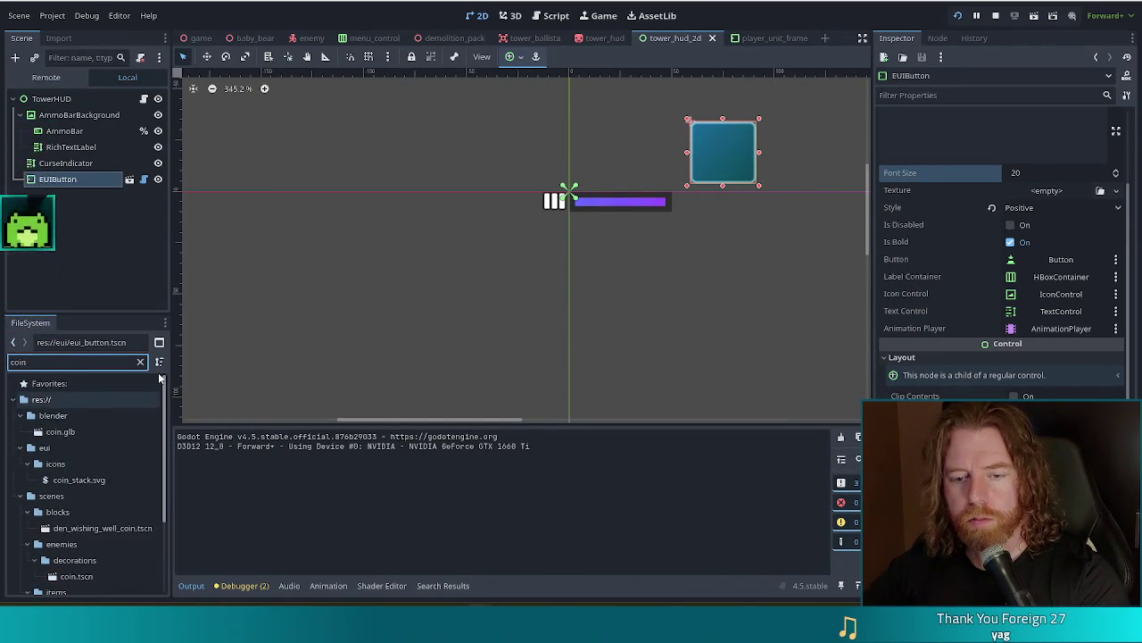
scroll(157, 419, down, 4)
scroll(152, 393, up, 4)
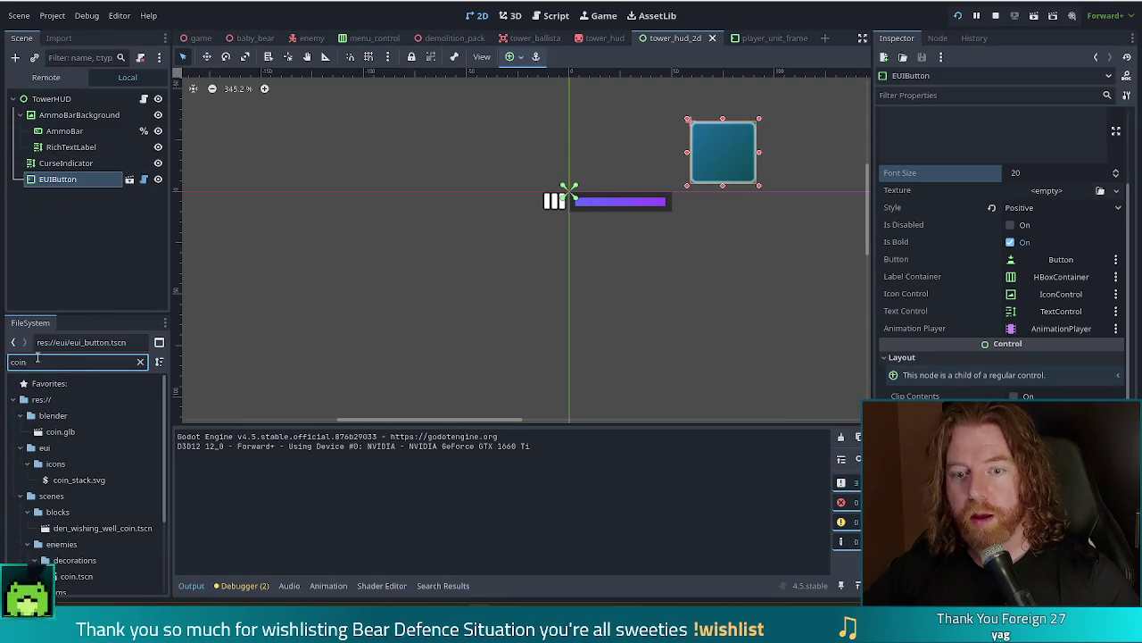
text(shop)
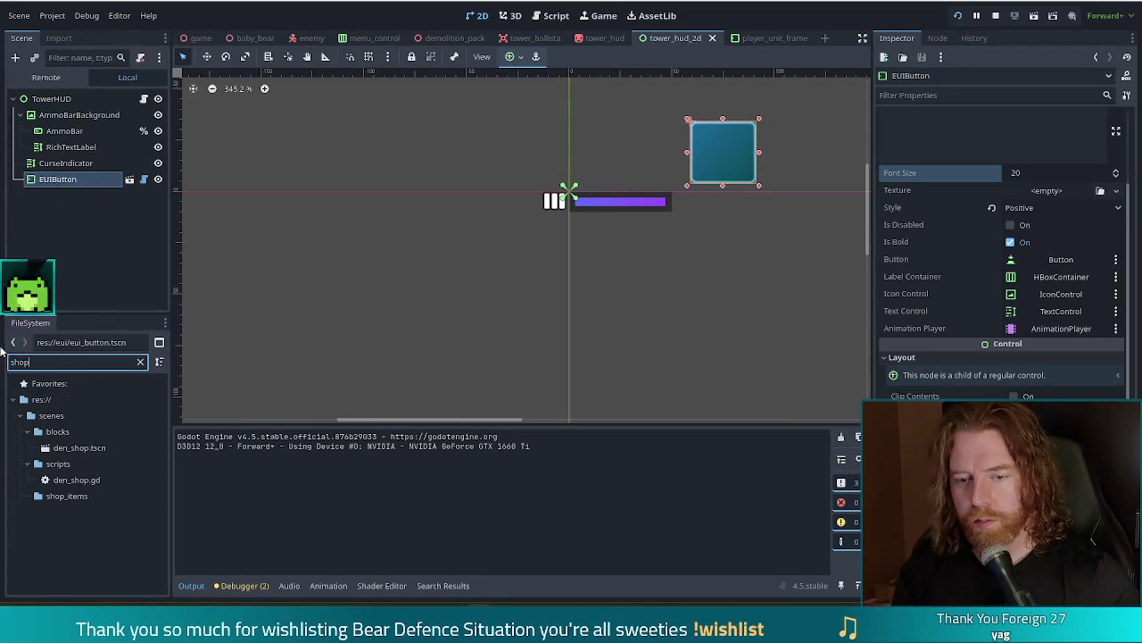
double_click(93, 447)
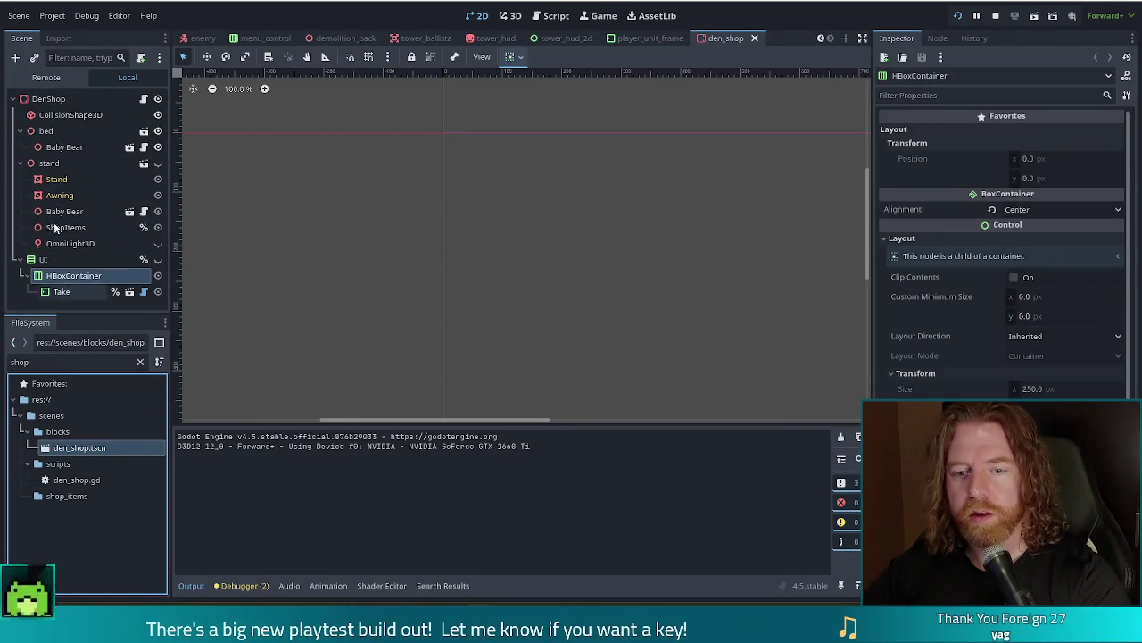
Inspect the Take button's [code]M[/code] label markup, then return to the tower_hud_2d scene
click(68, 294)
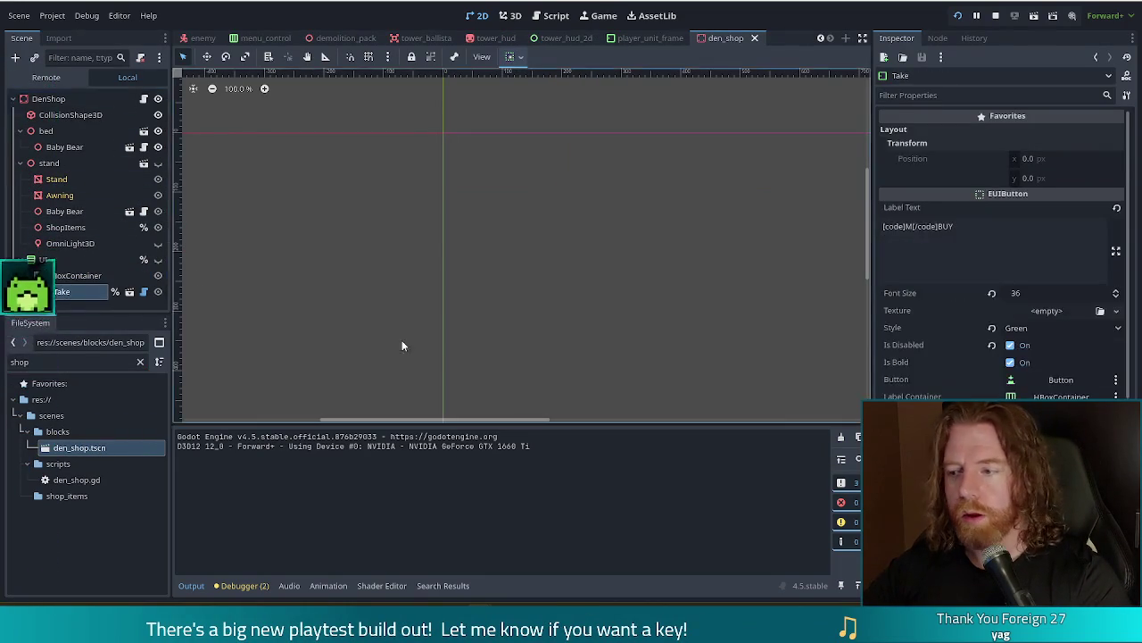
click(977, 234)
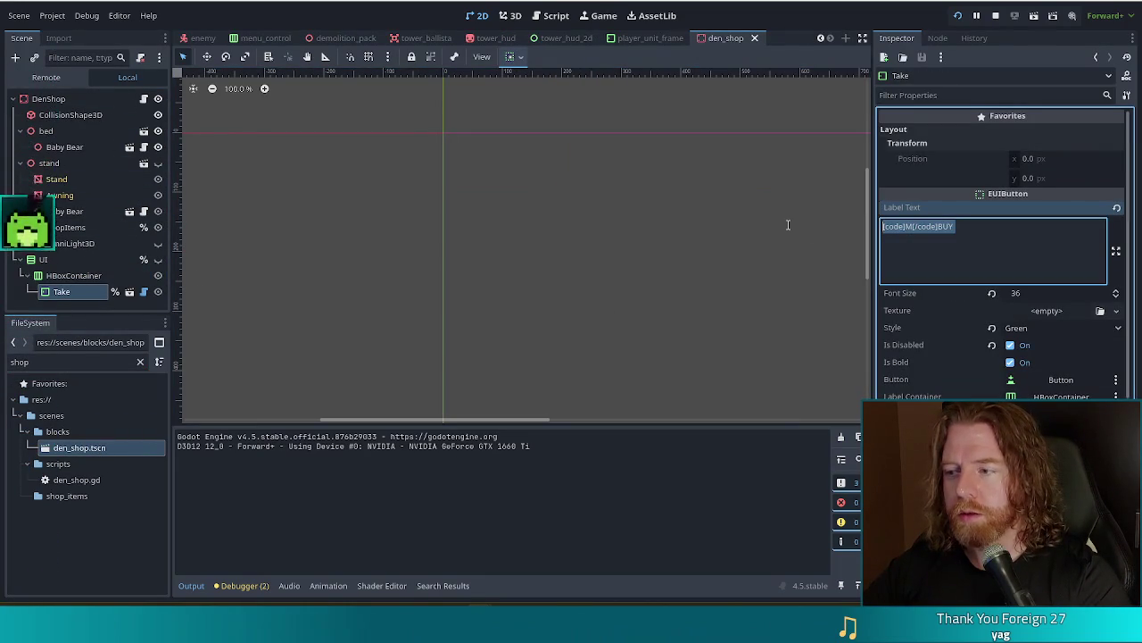
click(1010, 230)
key(ctrl+a)
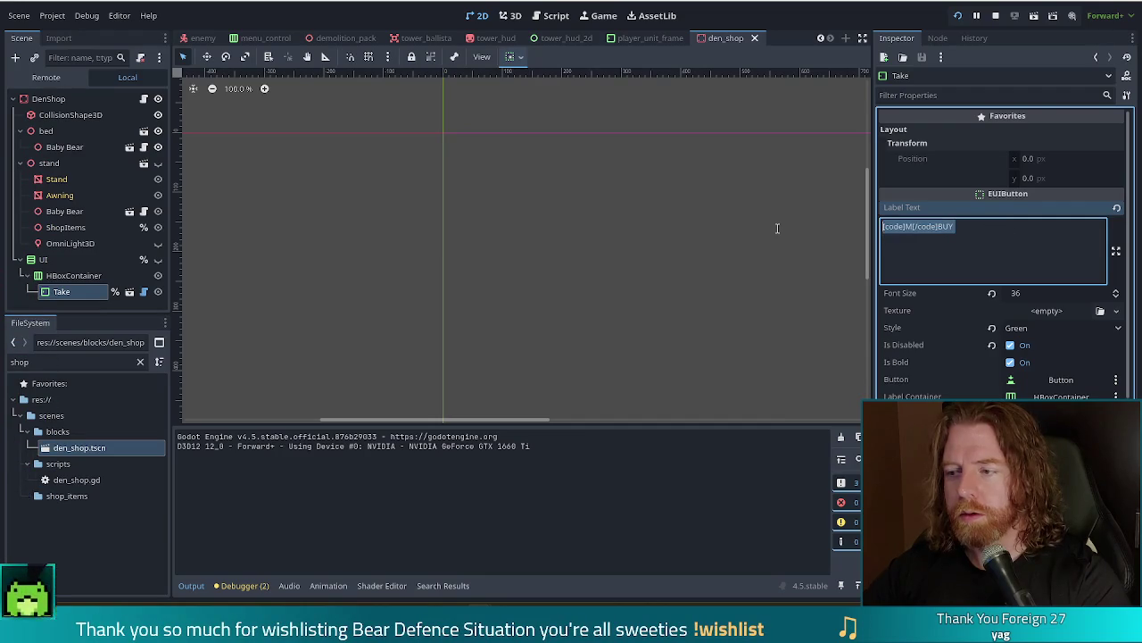
key(End)
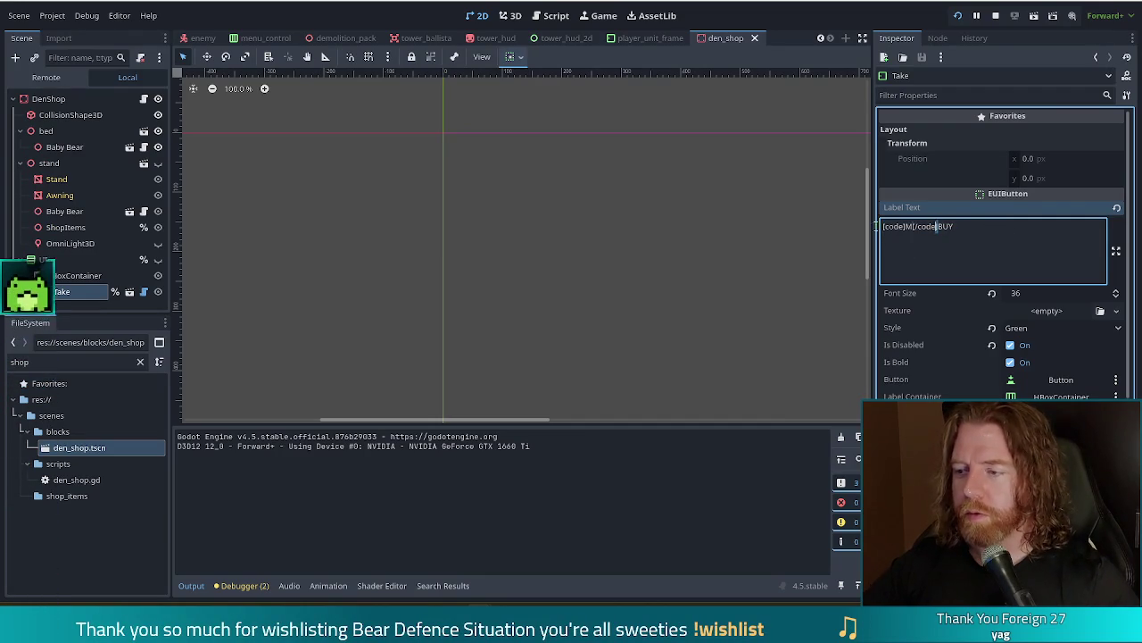
key(shift+Home)
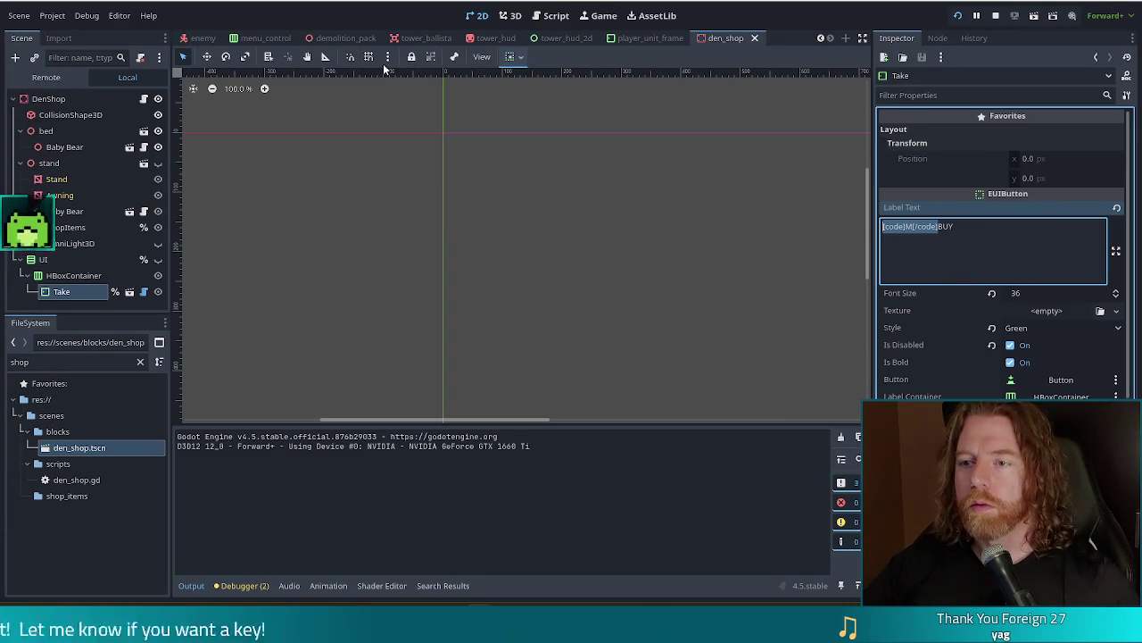
click(551, 39)
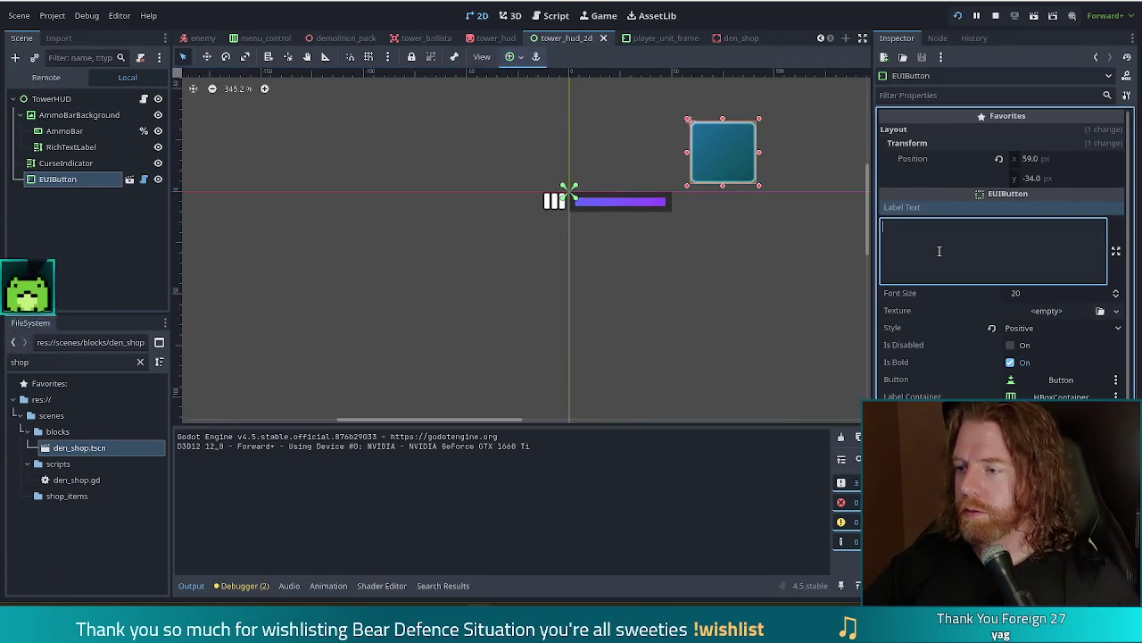
Enter the [code]1[/code] icon markup as the button's label text and save
text([code])
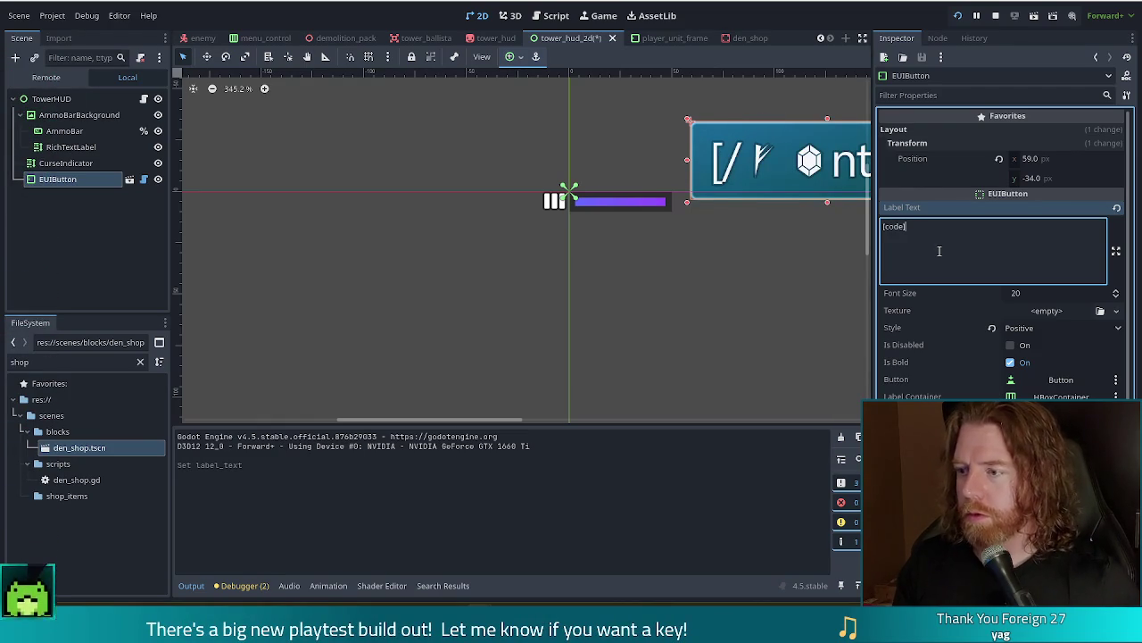
text(i)
text([/code)
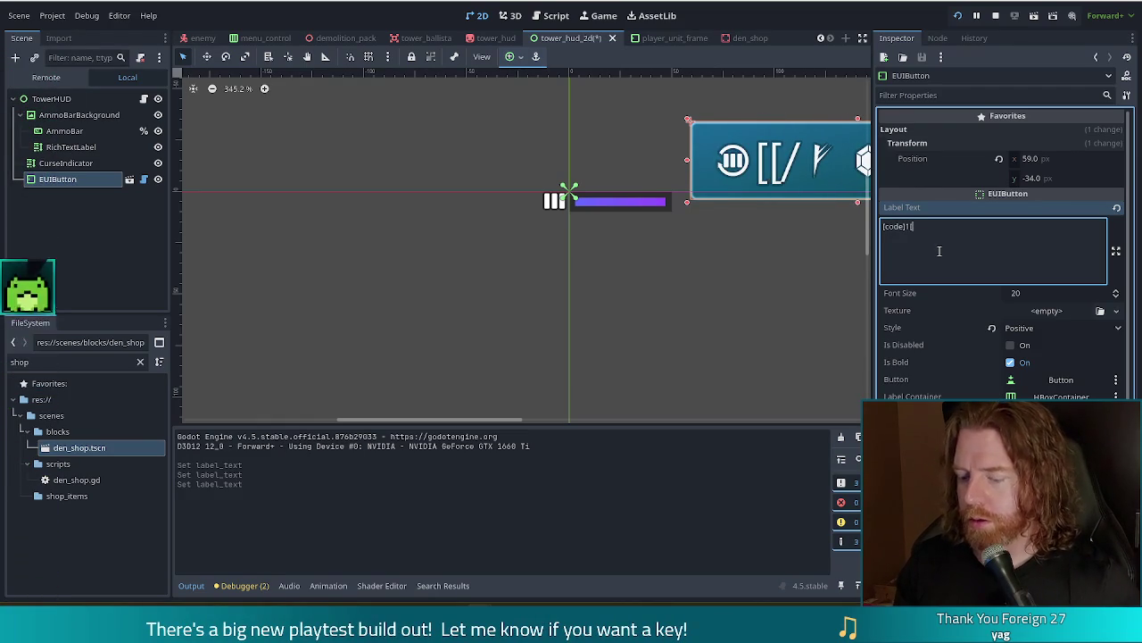
text(])
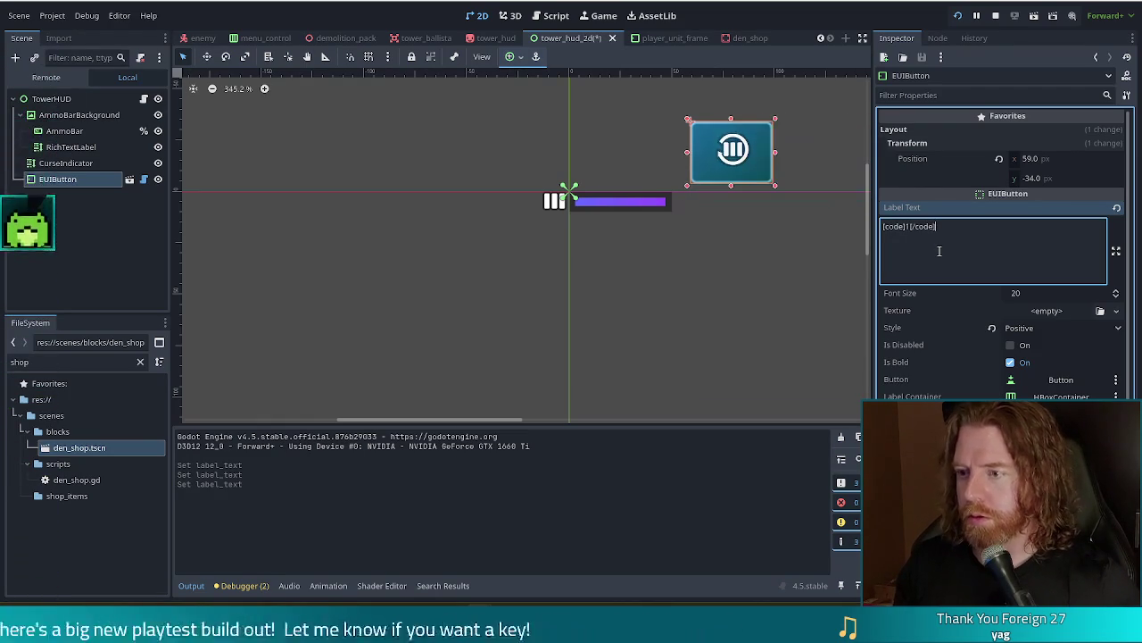
key(ctrl+s)
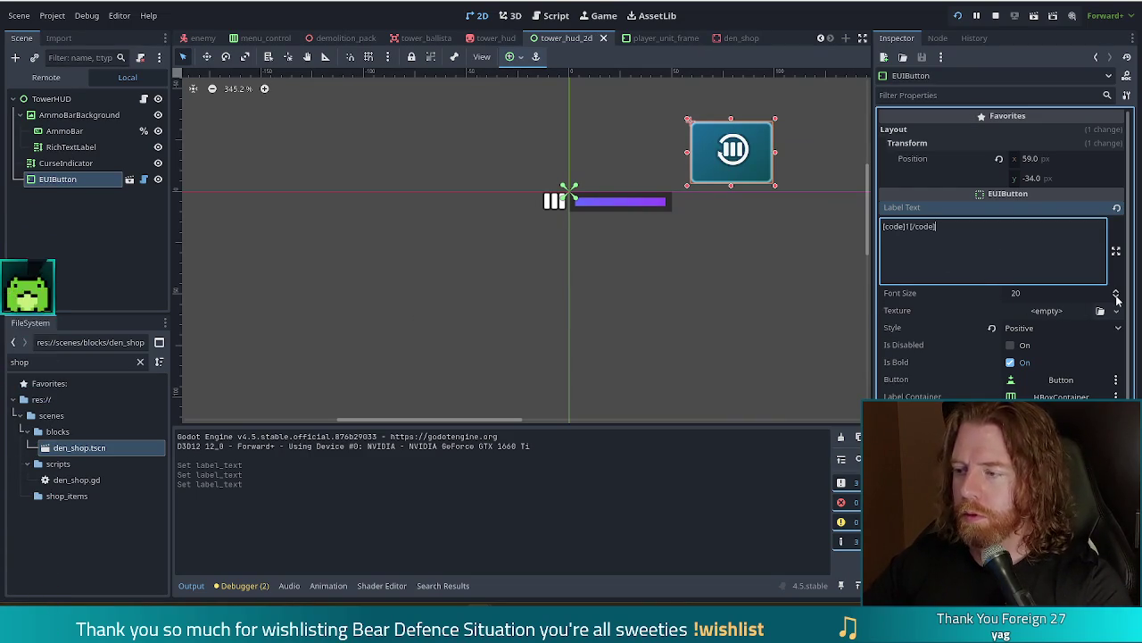
Try font sizes up to 24 and 25, then revert to 20 and save
click(1116, 299)
click(1117, 298)
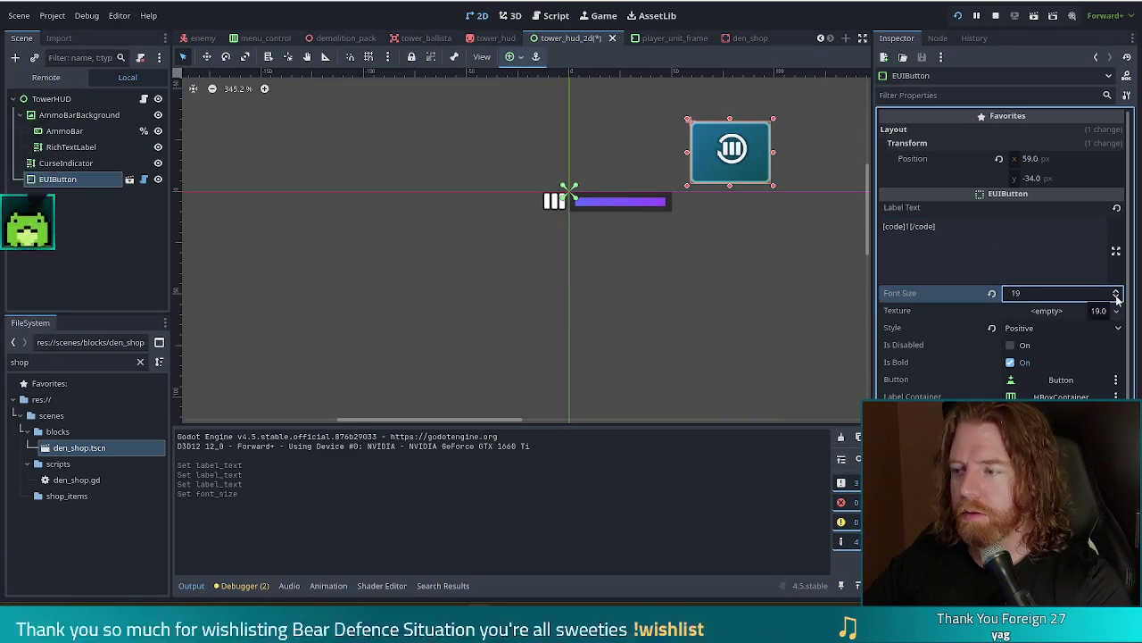
click(1117, 295)
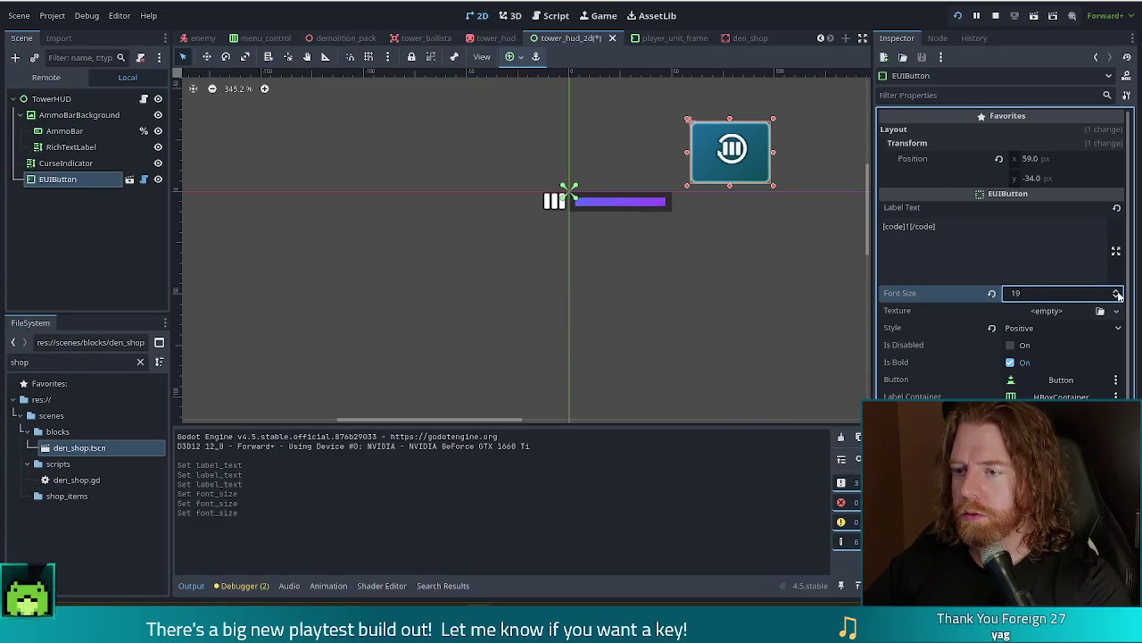
click(1118, 293)
click(1117, 293)
click(1117, 293)
click(1117, 293)
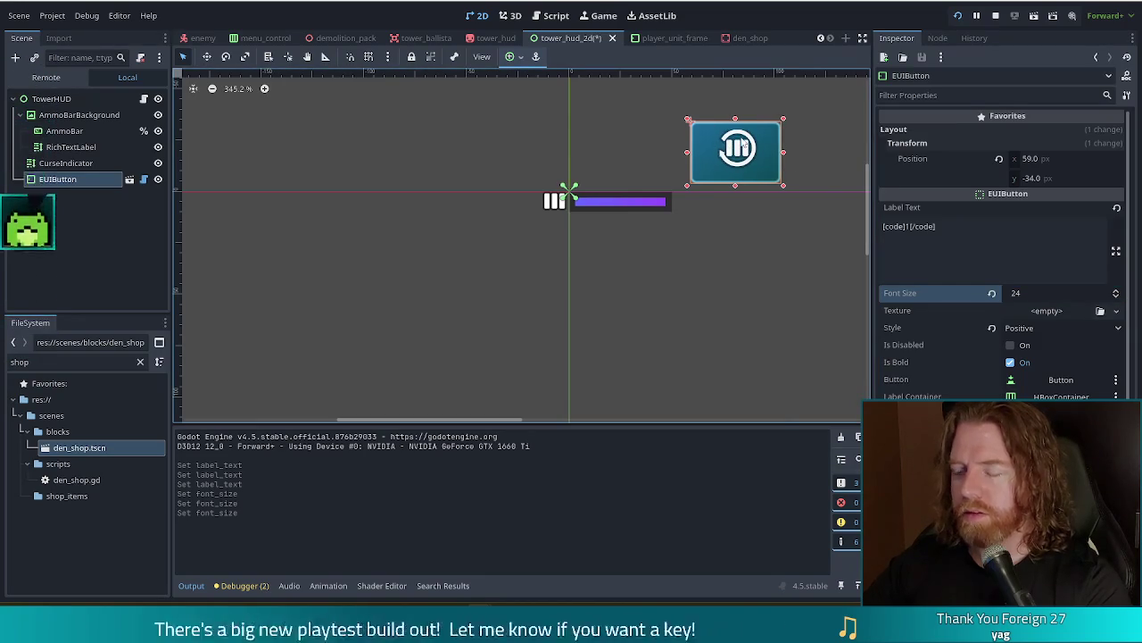
click(1117, 294)
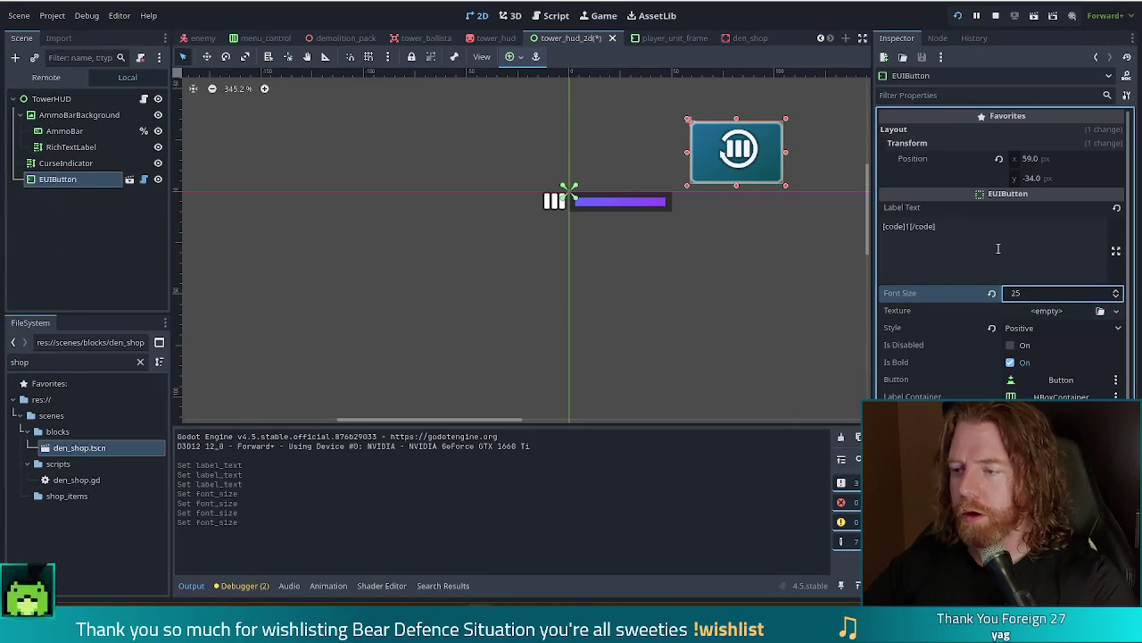
click(998, 249)
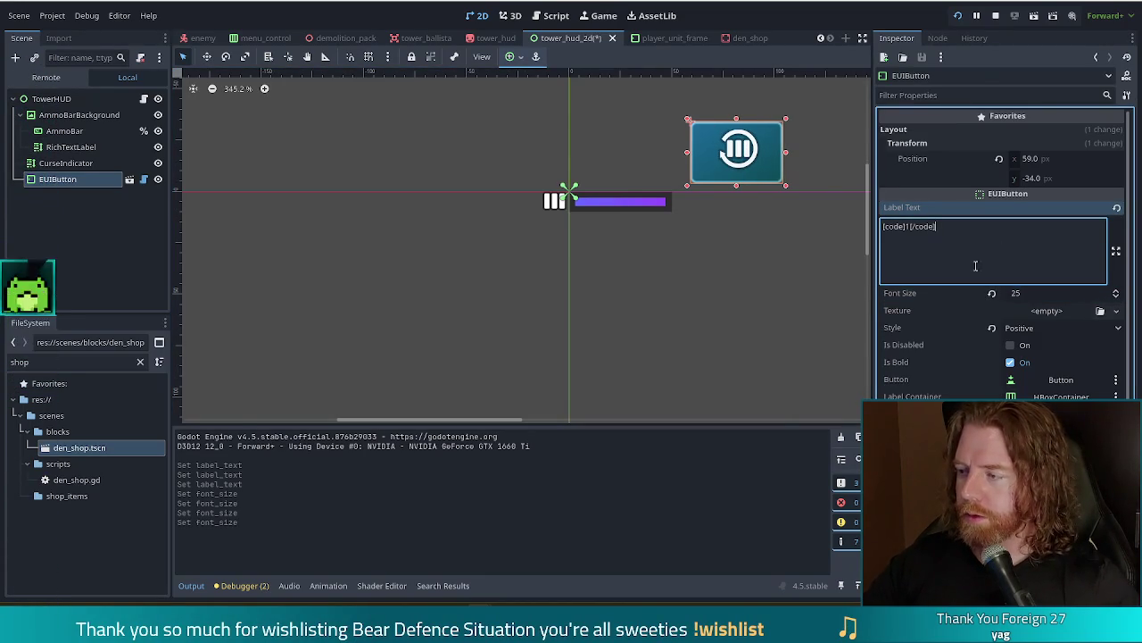
click(992, 295)
key(ctrl+s)
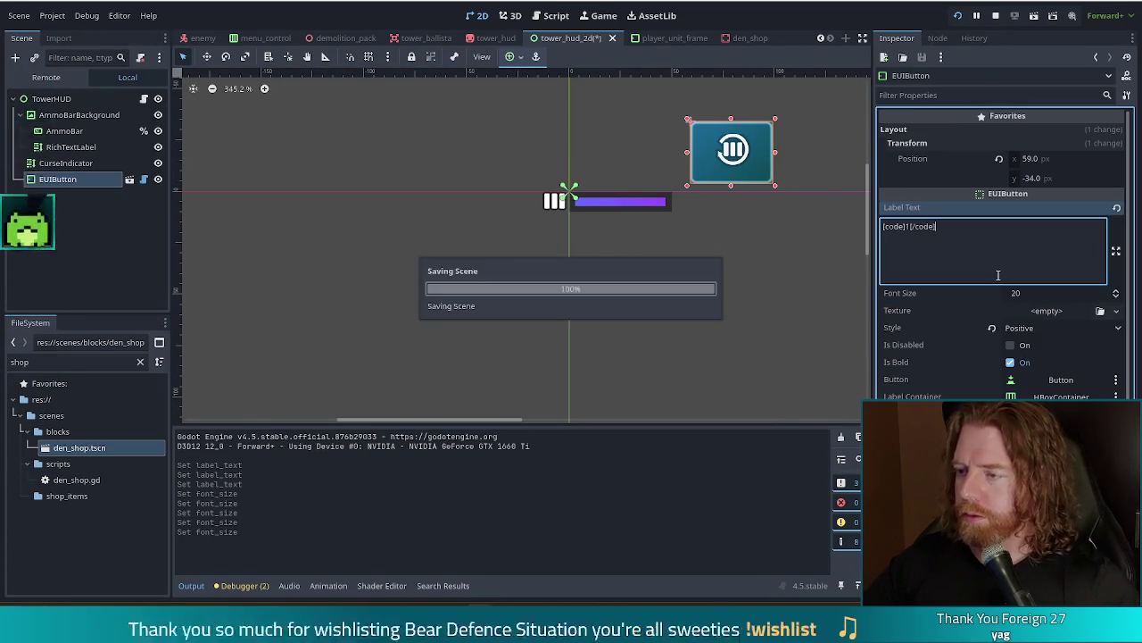
Try appending 'reload' after the icon markup, then remove it again
text(1)
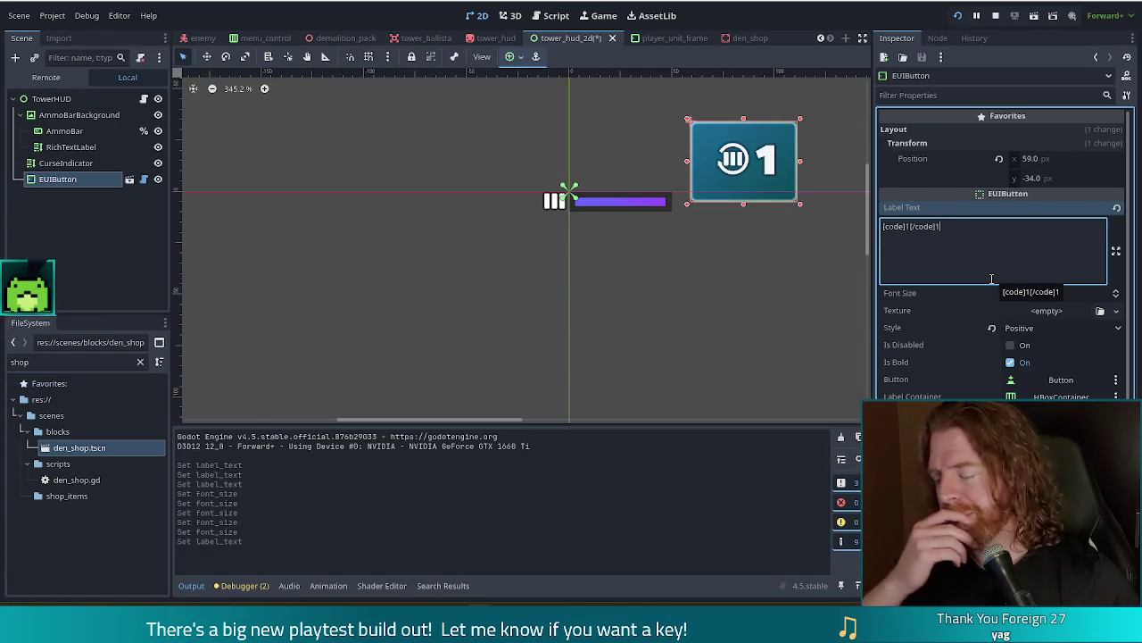
key(BackSpace)
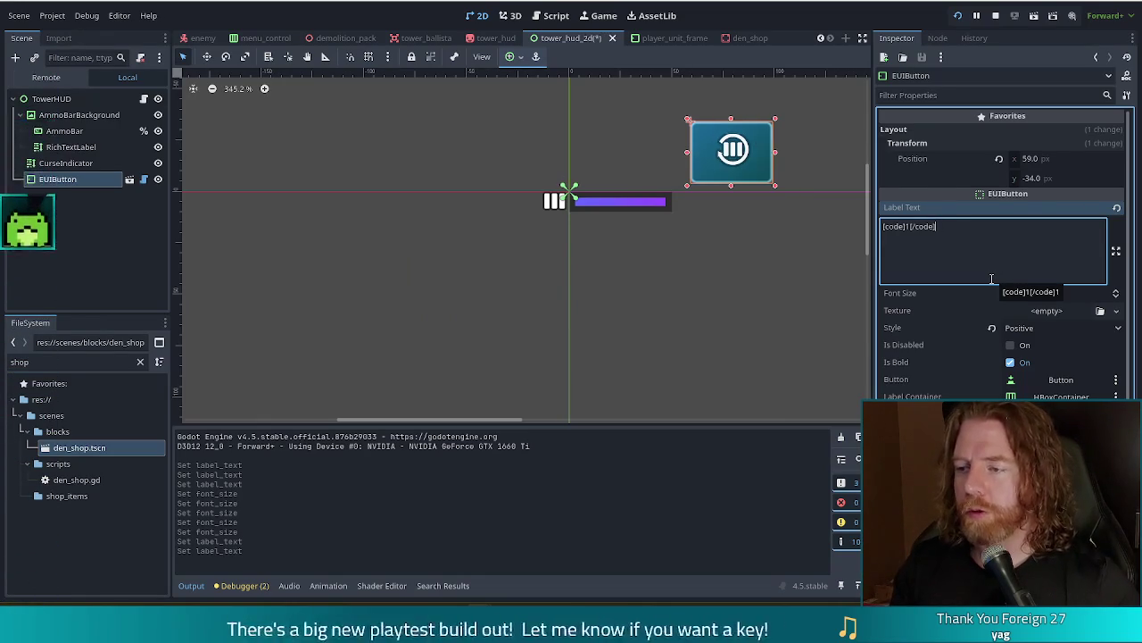
text(reload)
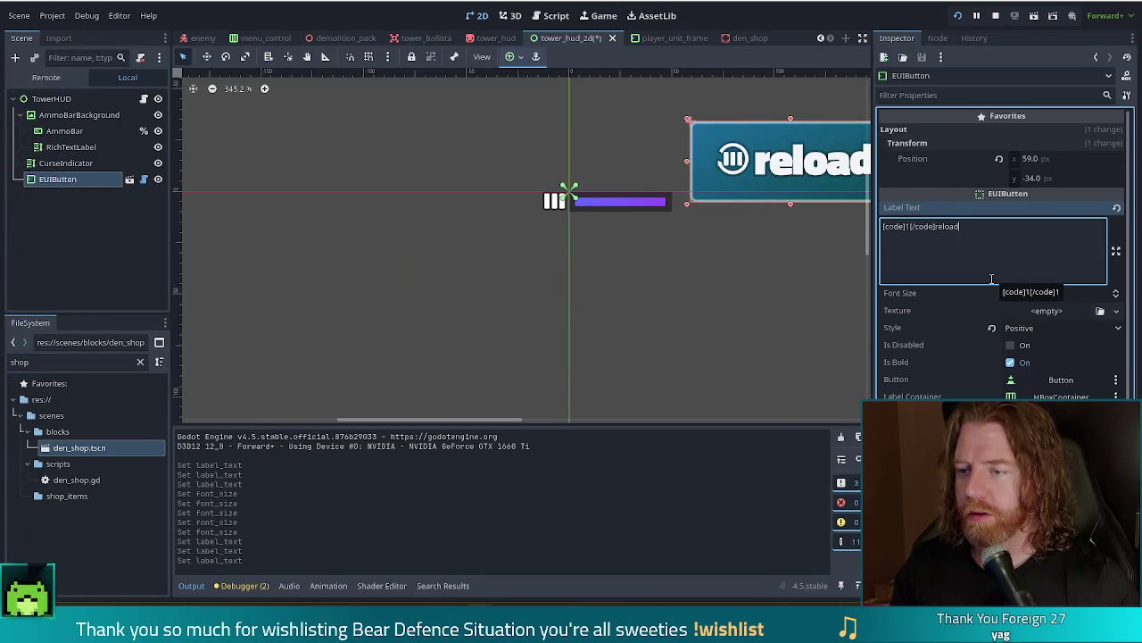
scroll(639, 291, down, 5)
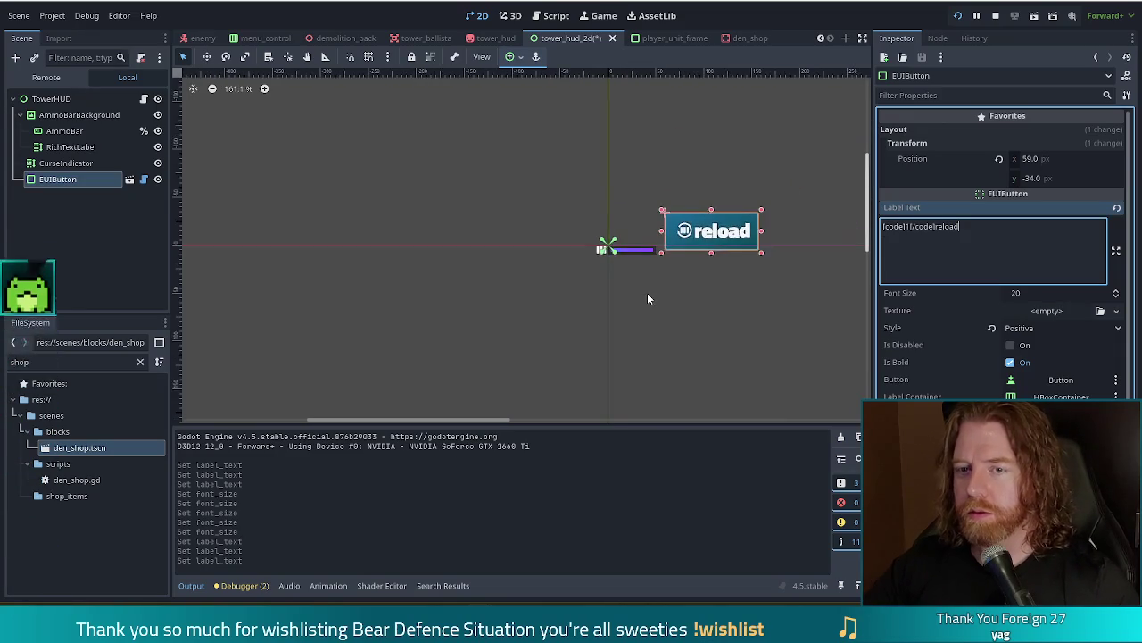
scroll(647, 299, down, 2)
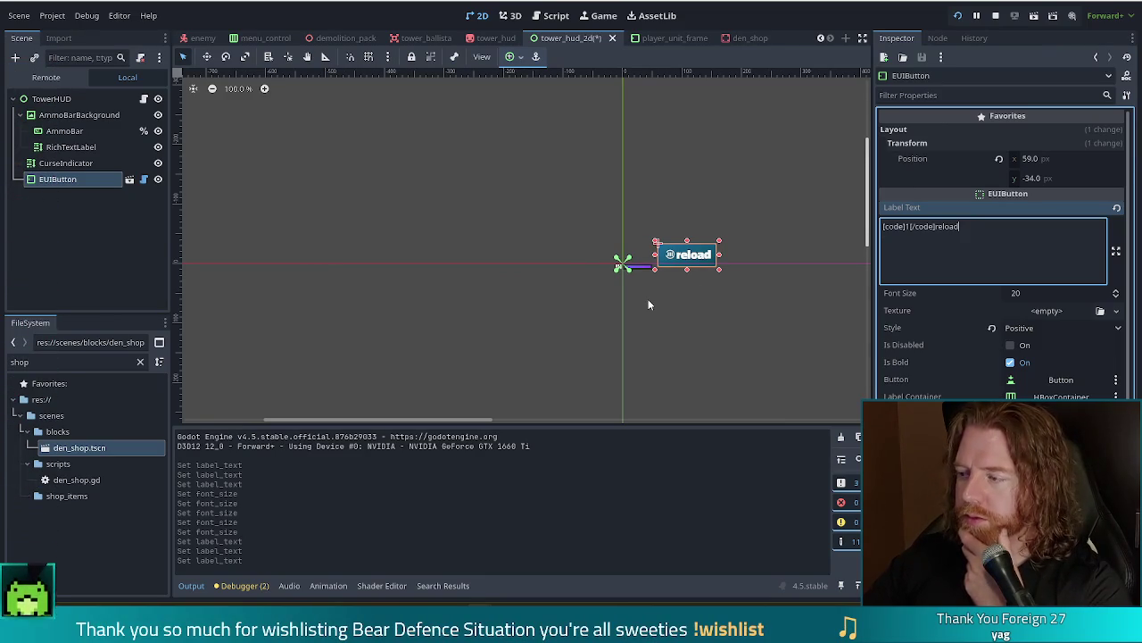
scroll(714, 282, up, 3)
scroll(711, 282, up, 6)
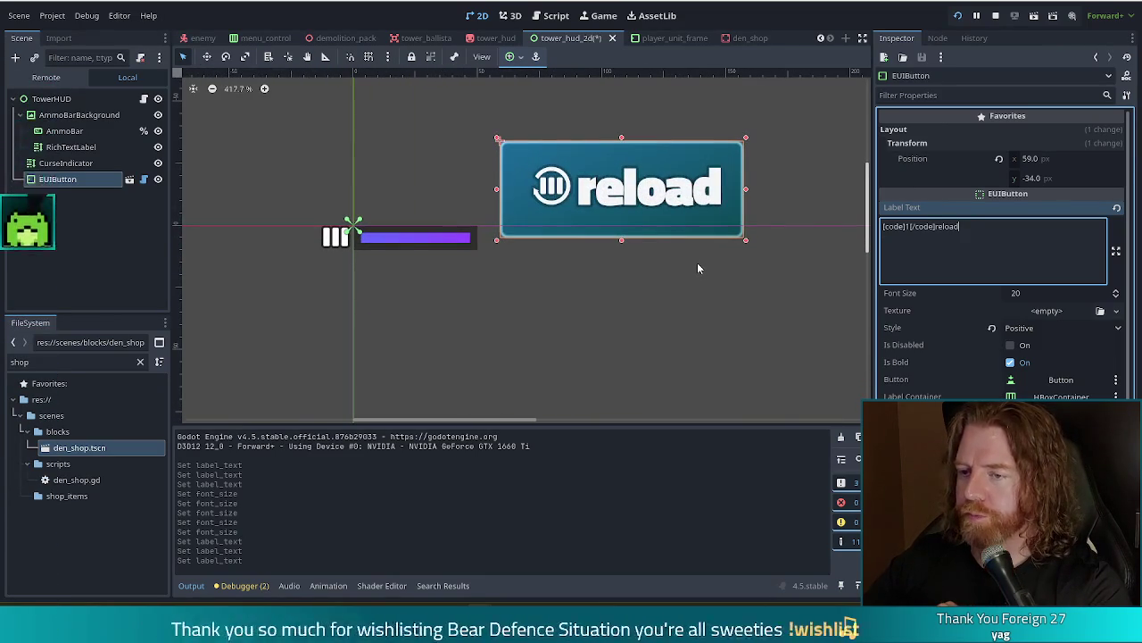
scroll(723, 306, down, 1)
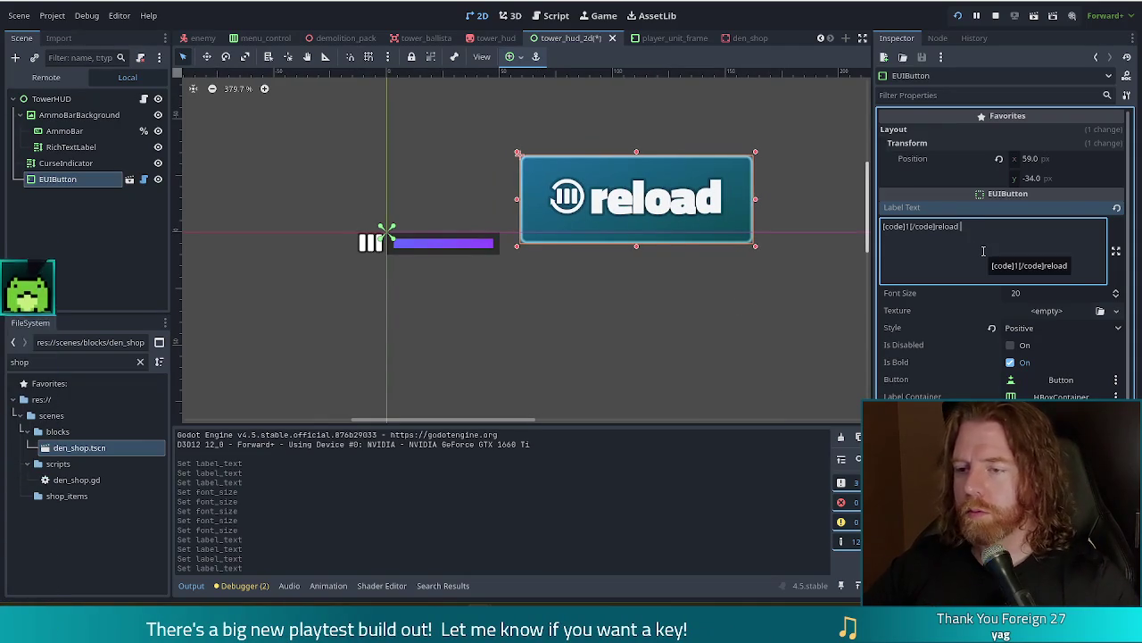
key(BackSpace)
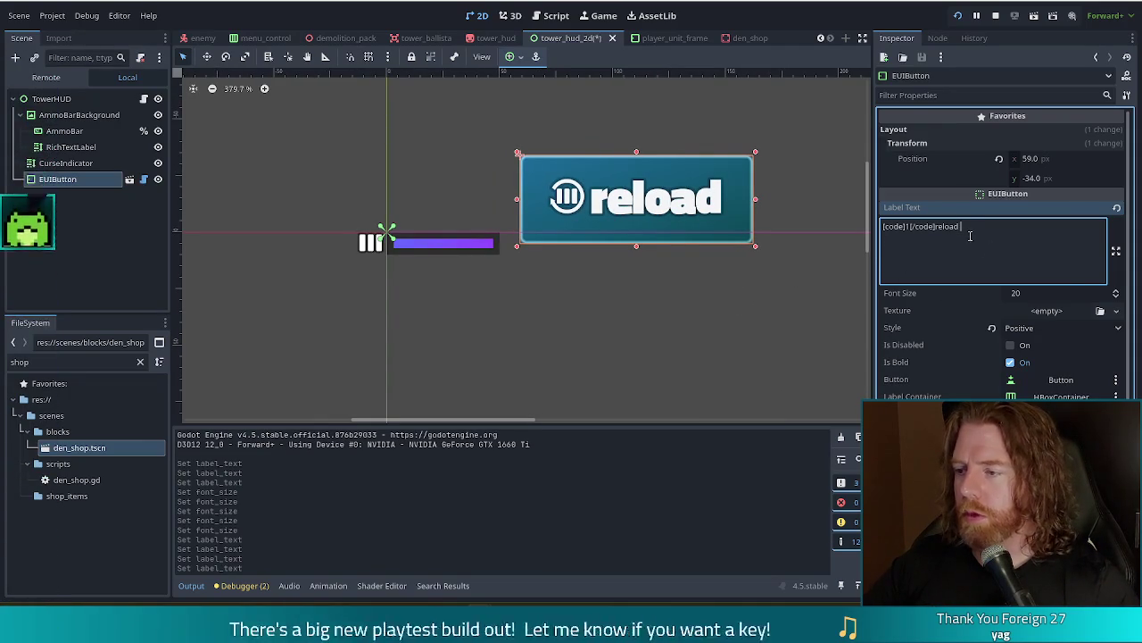
key(BackSpace)
key(BackSpace)
key(BackSpace)
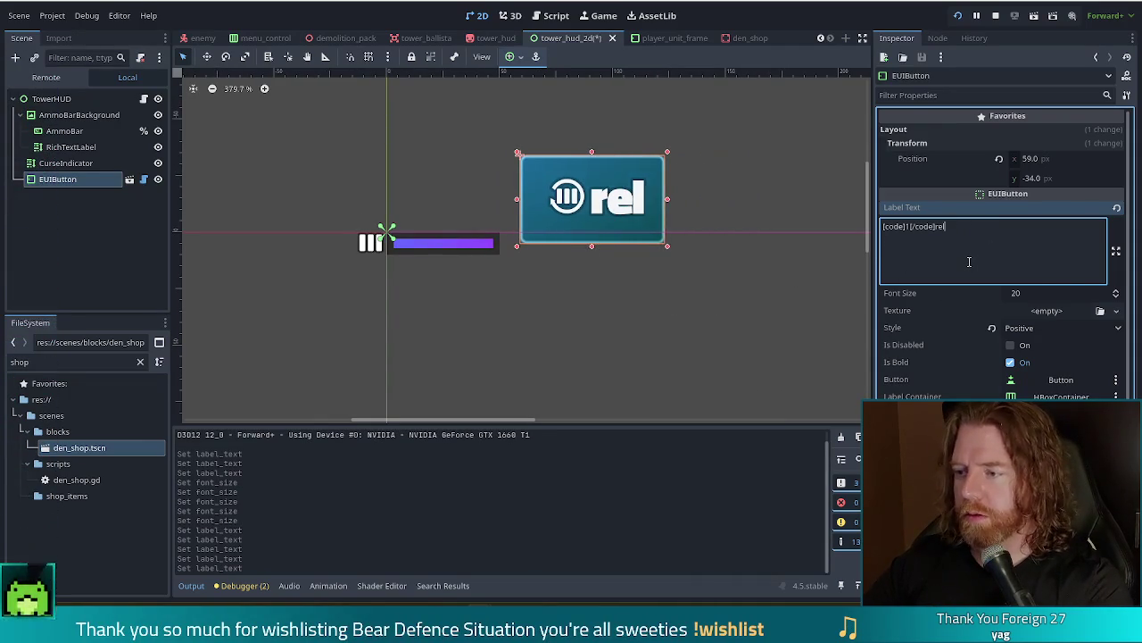
key(Home)
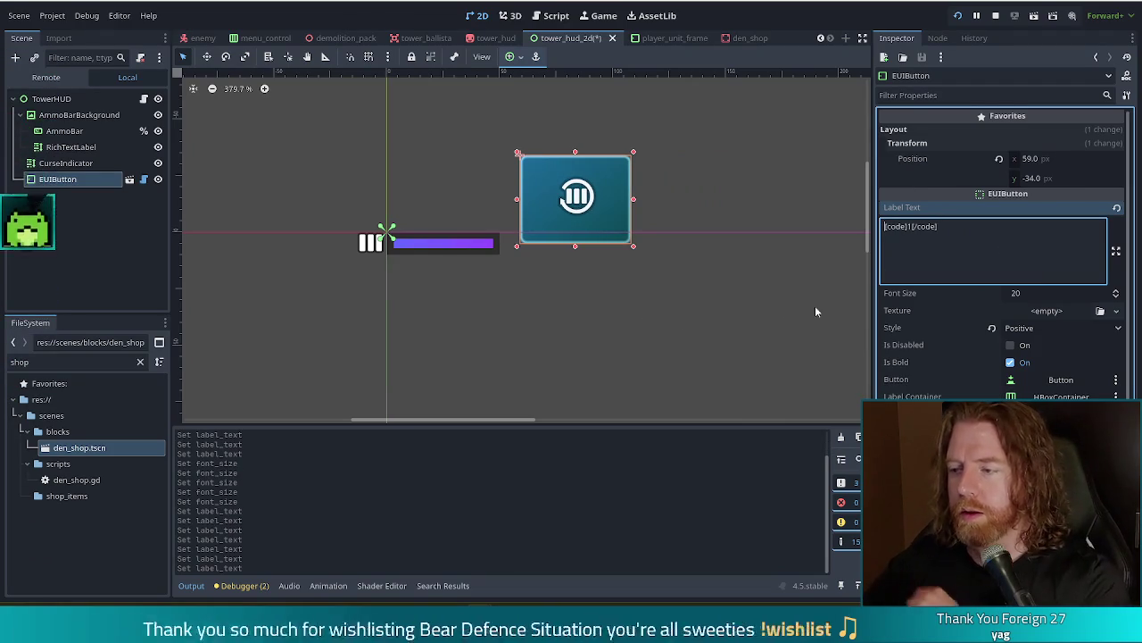
Raise the font size a few steps to enlarge the icon and save the scene
click(1116, 292)
click(1115, 292)
click(1116, 291)
click(1116, 292)
click(1115, 292)
click(1116, 292)
click(1116, 292)
click(1115, 292)
click(1116, 291)
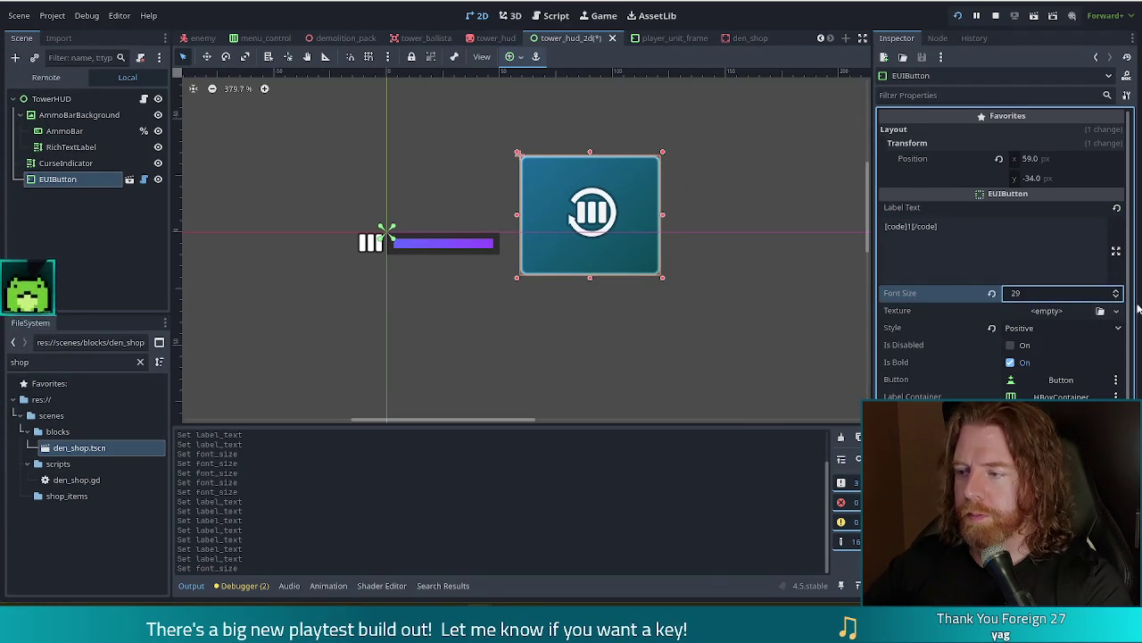
scroll(1116, 299, down, 9)
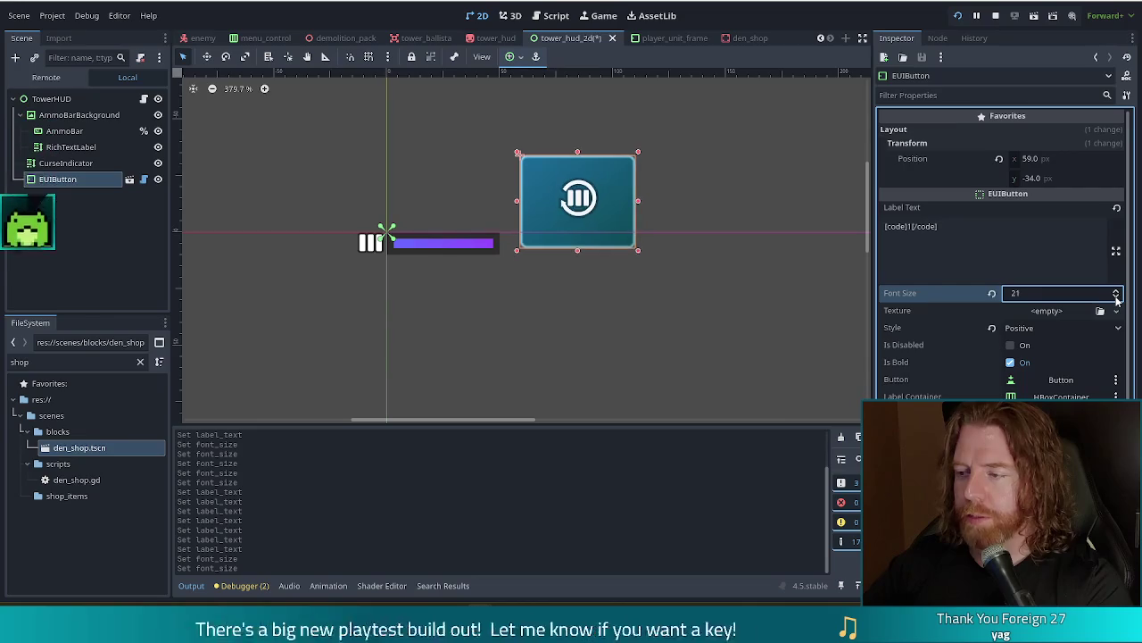
key(ctrl+s)
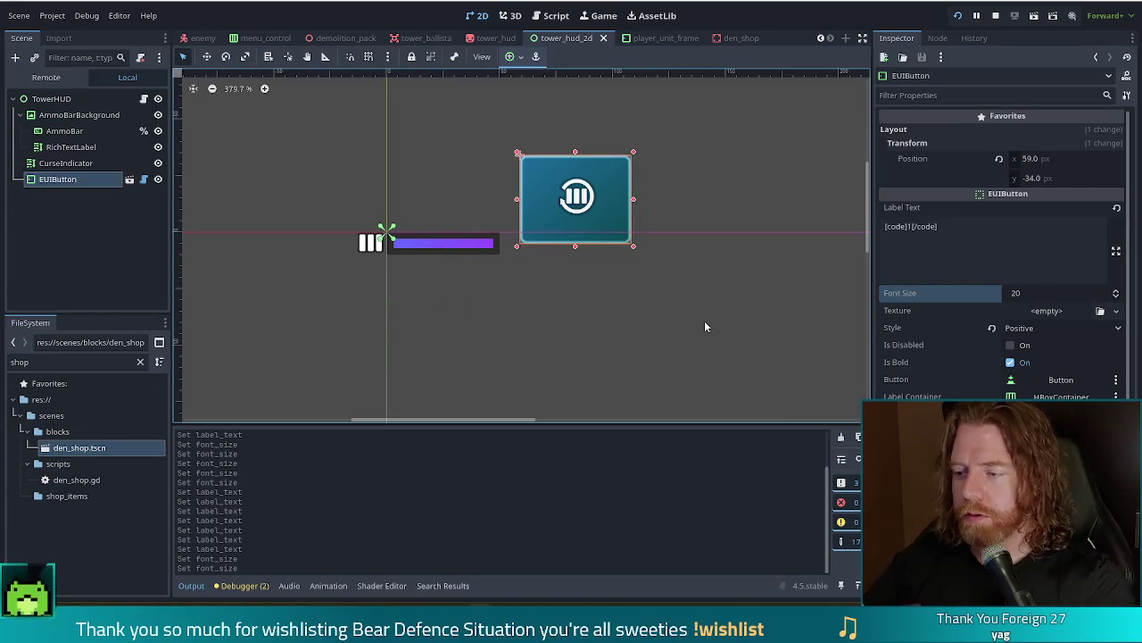
Close the running game with F8 and switch to the Inkscape window
scroll(674, 316, down, 4)
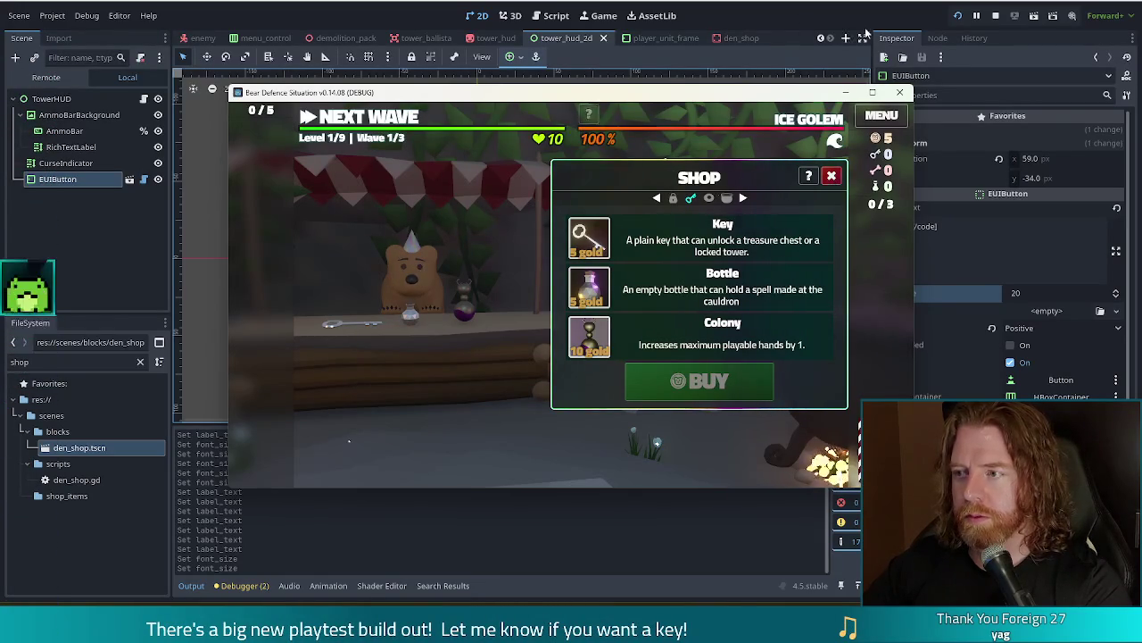
key(F8)
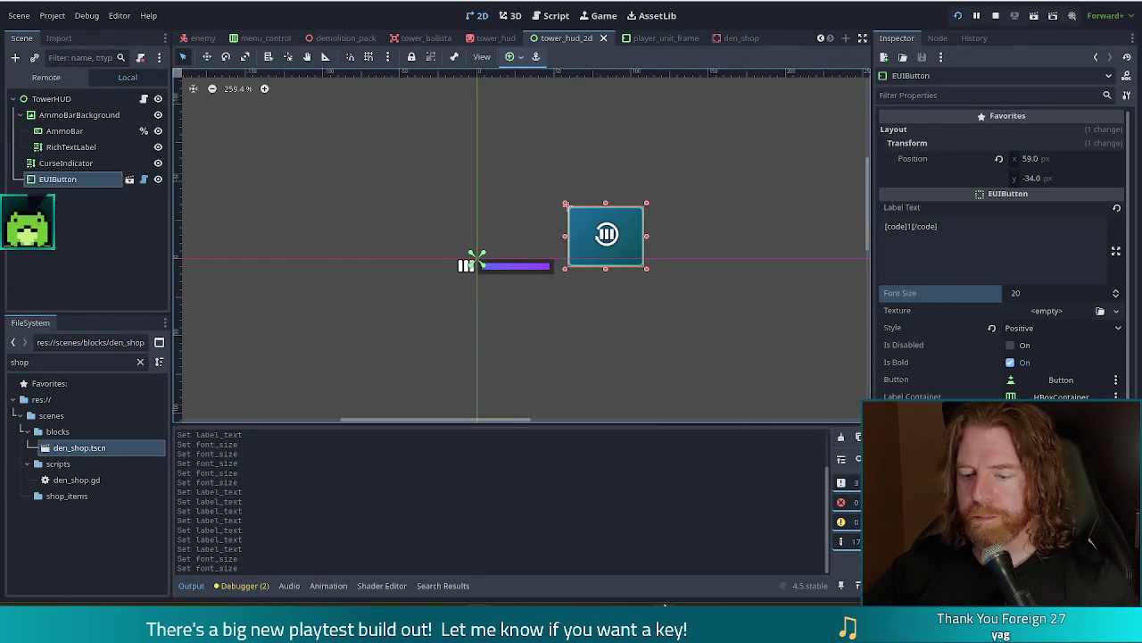
click(553, 548)
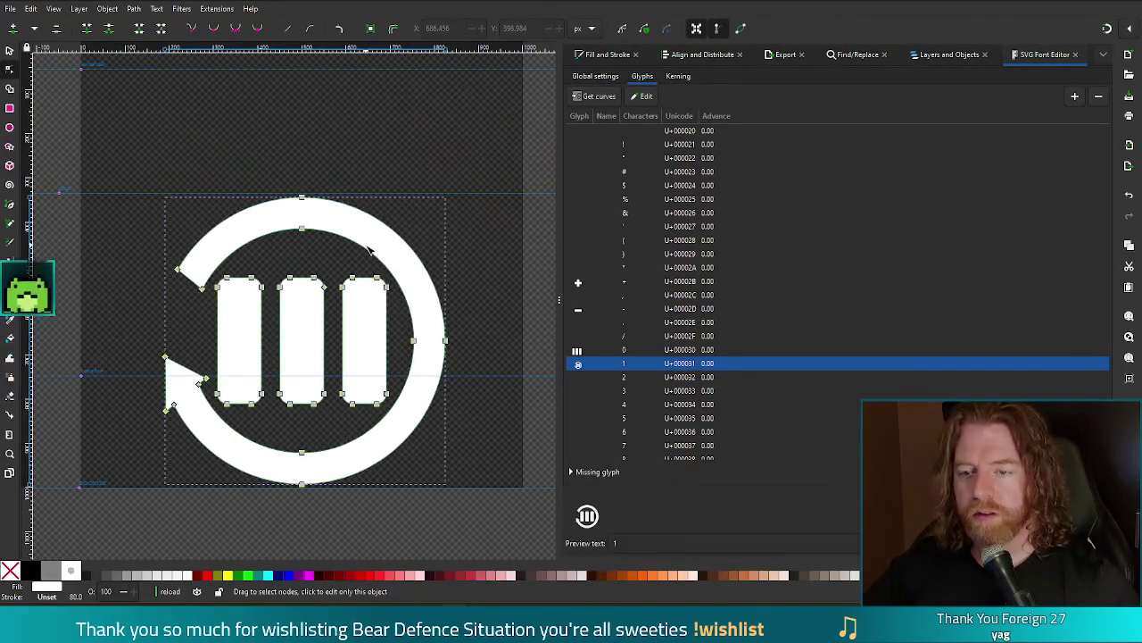
key(s)
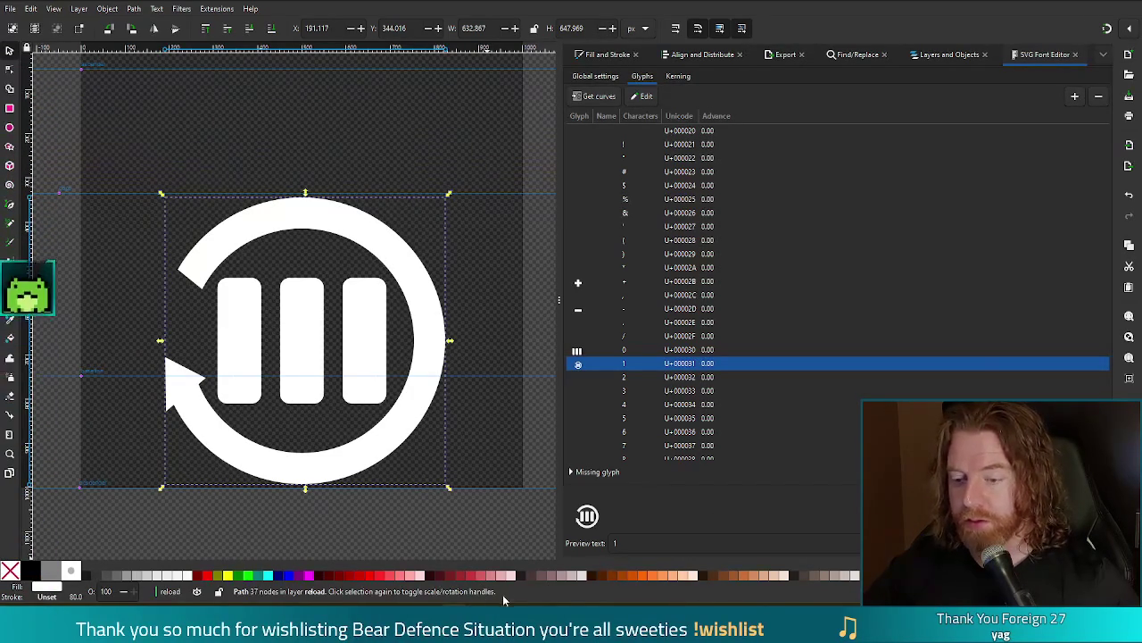
mouse_move(509, 600)
click(540, 557)
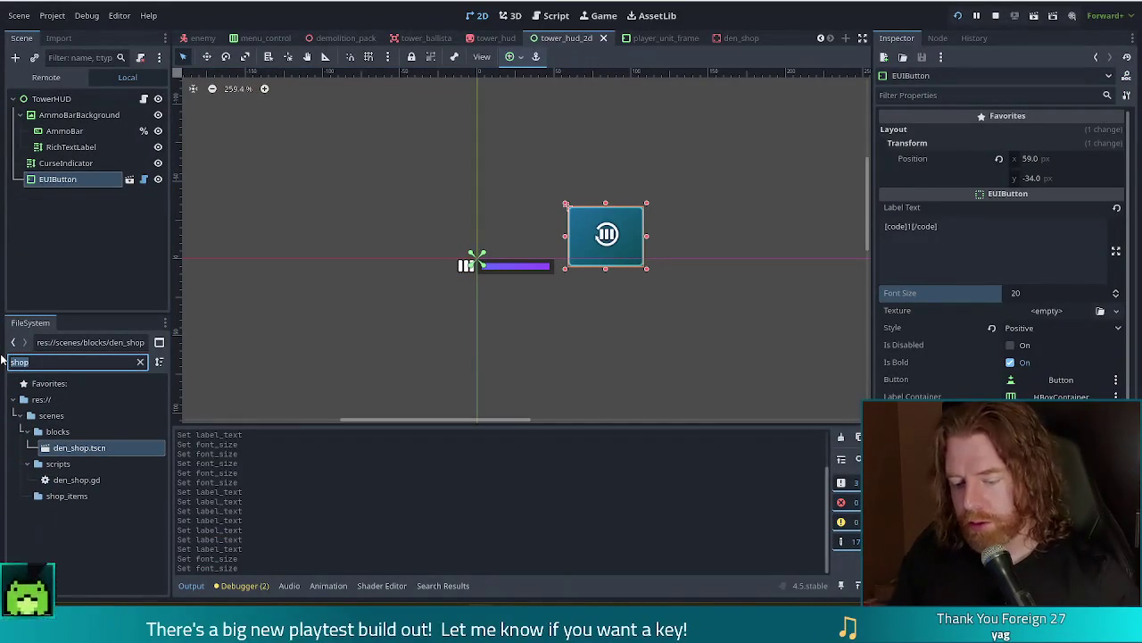
Filter for que and open question.svg in Inkscape, always using Inkscape for SVGs
text(quest)
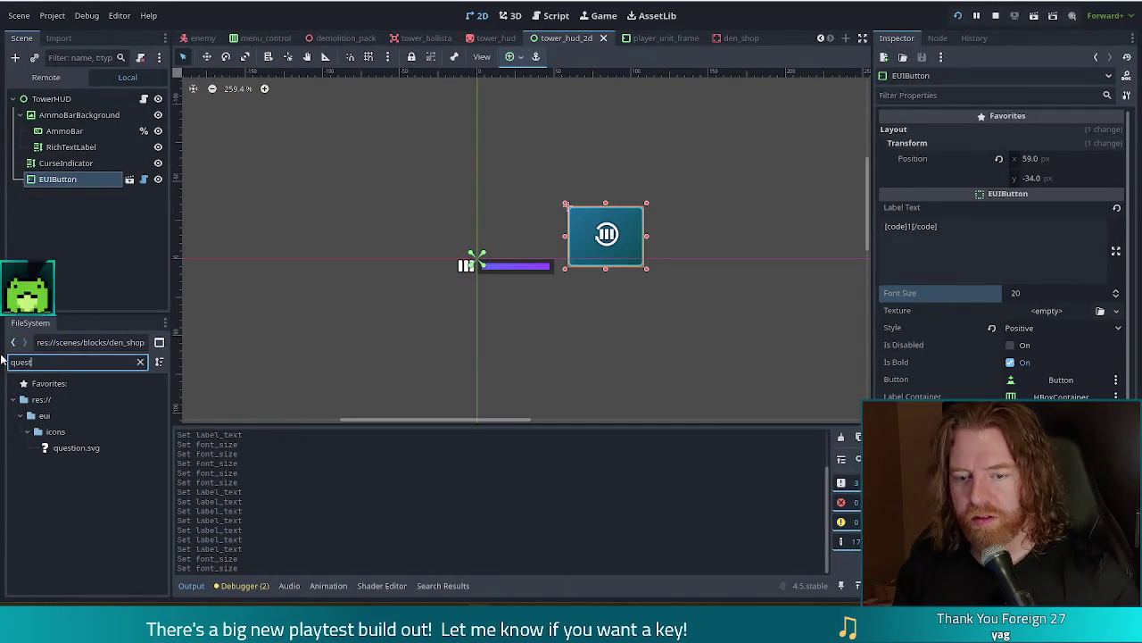
click(80, 447)
right_click(83, 450)
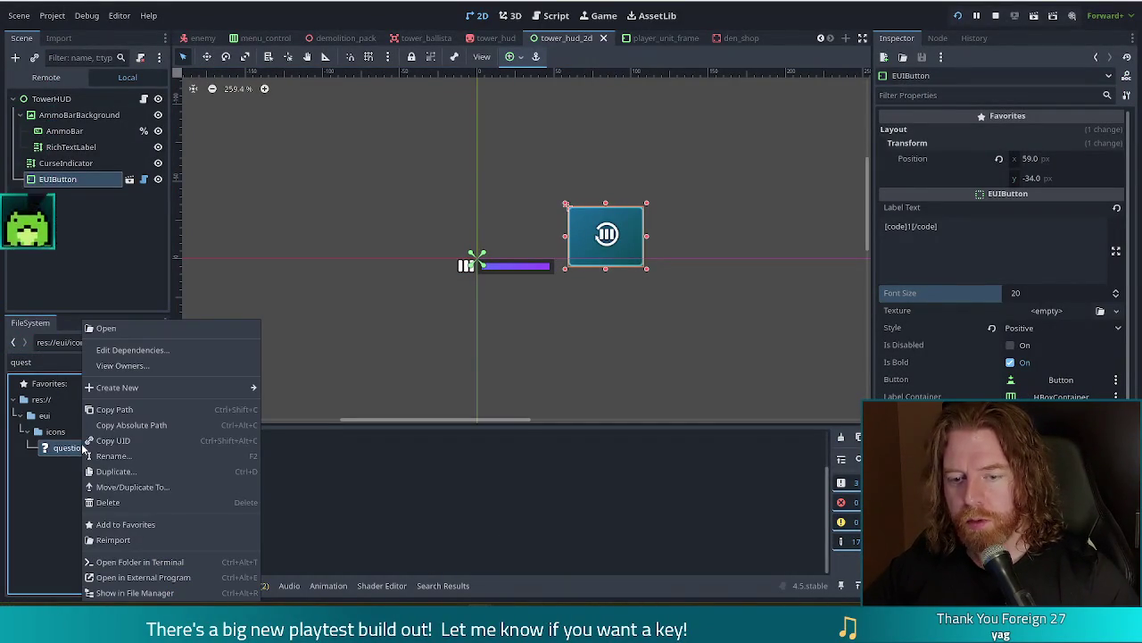
click(160, 575)
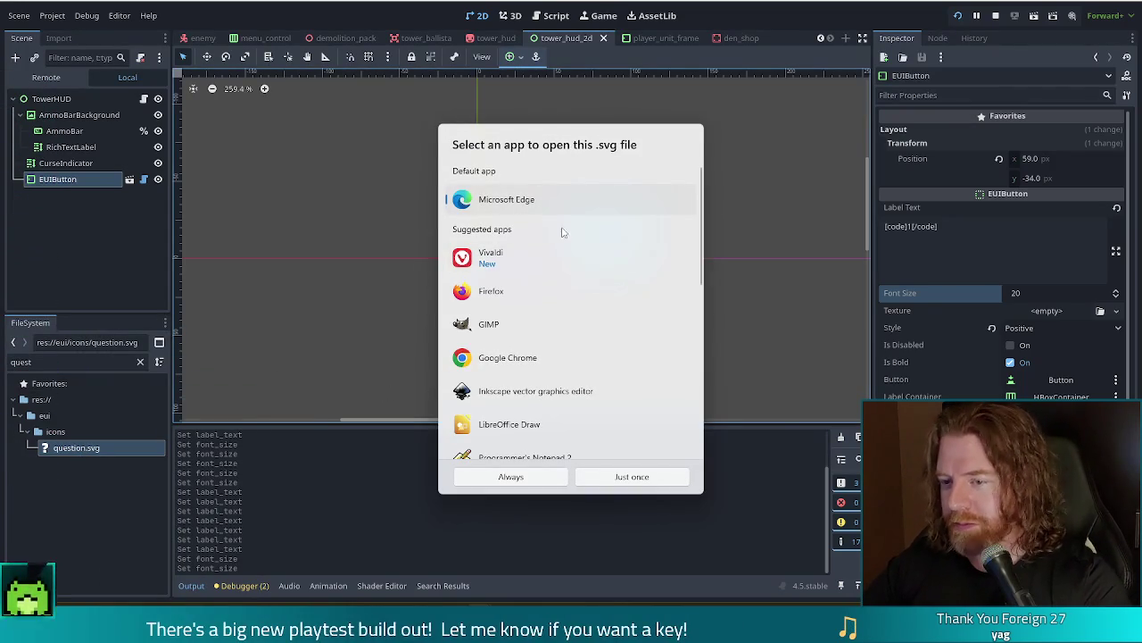
click(489, 324)
scroll(514, 326, down, 1)
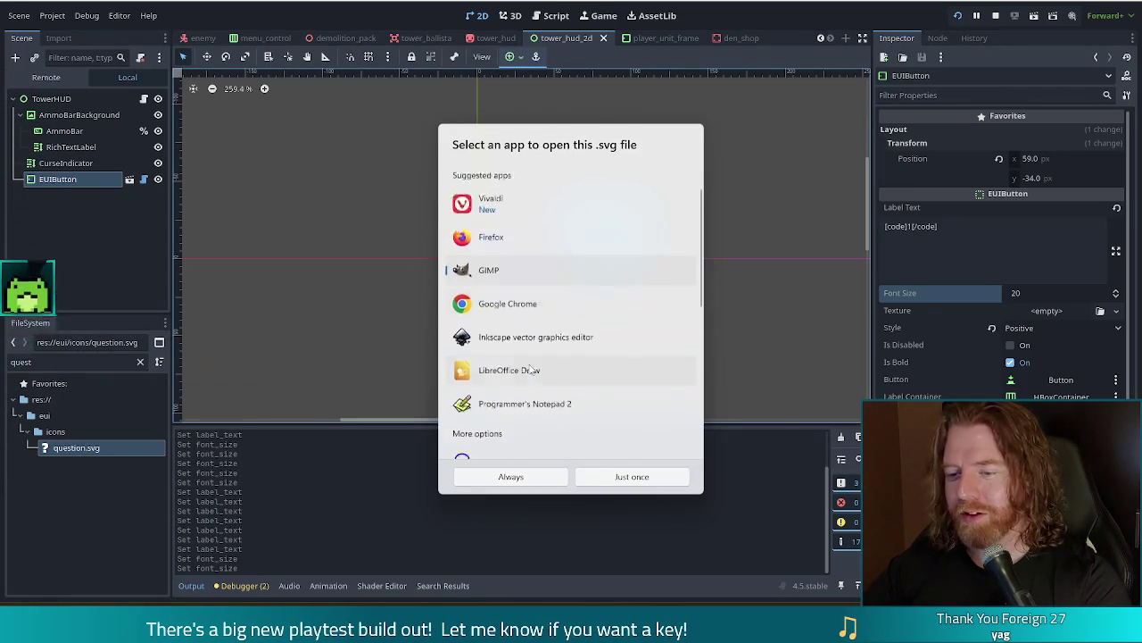
click(527, 305)
click(480, 476)
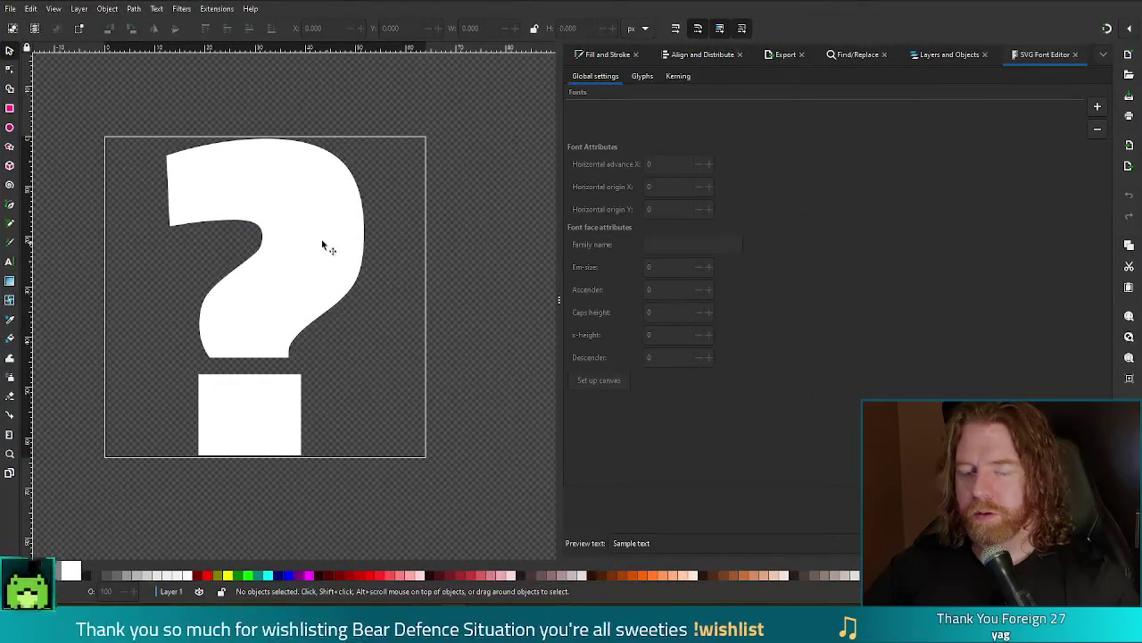
Save the drawing as reload.svg
click(323, 245)
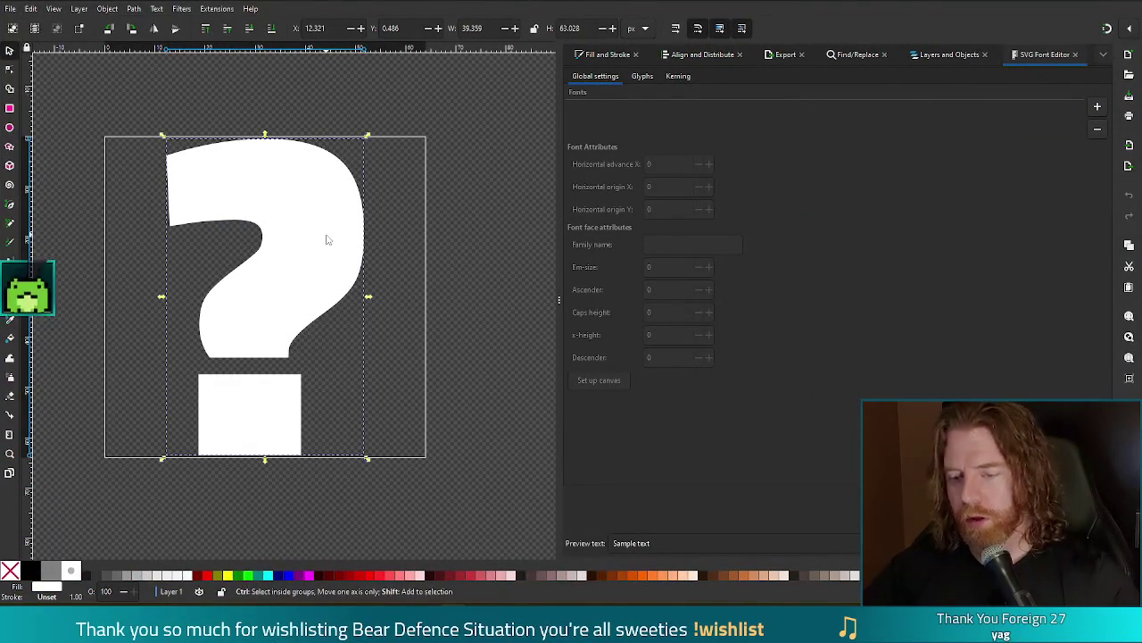
key(ctrl+shift+s)
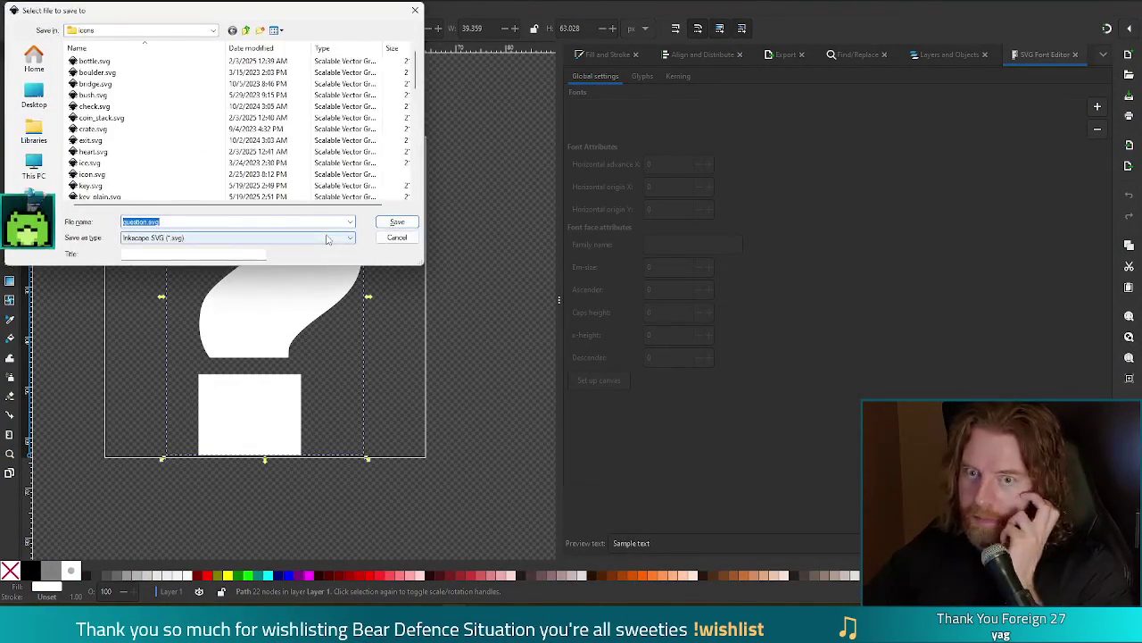
click(142, 222)
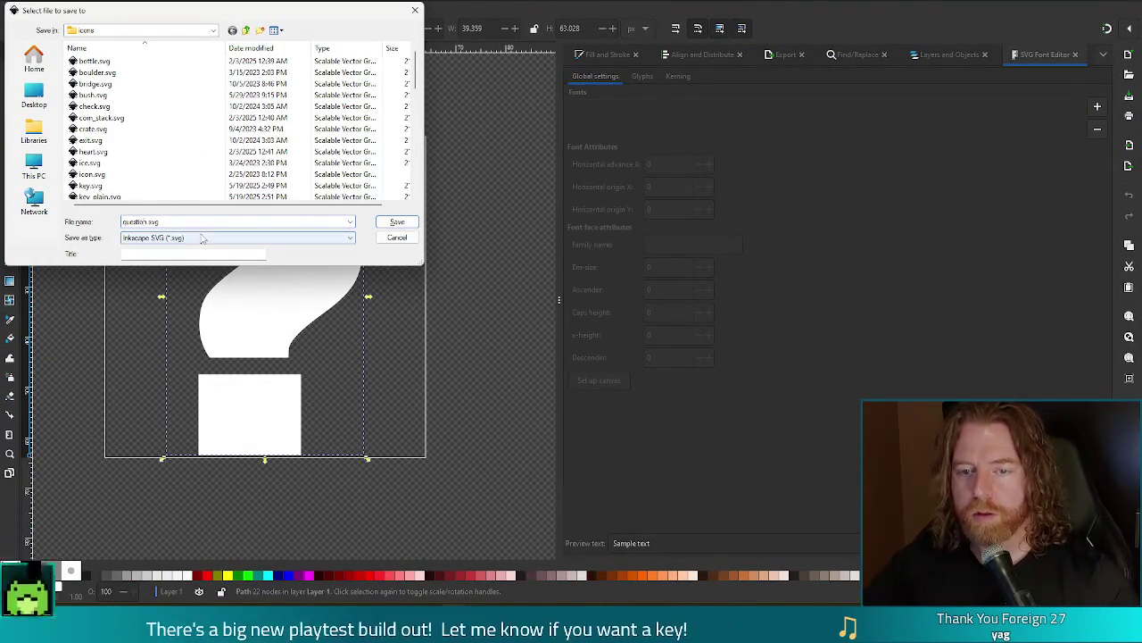
text(reload)
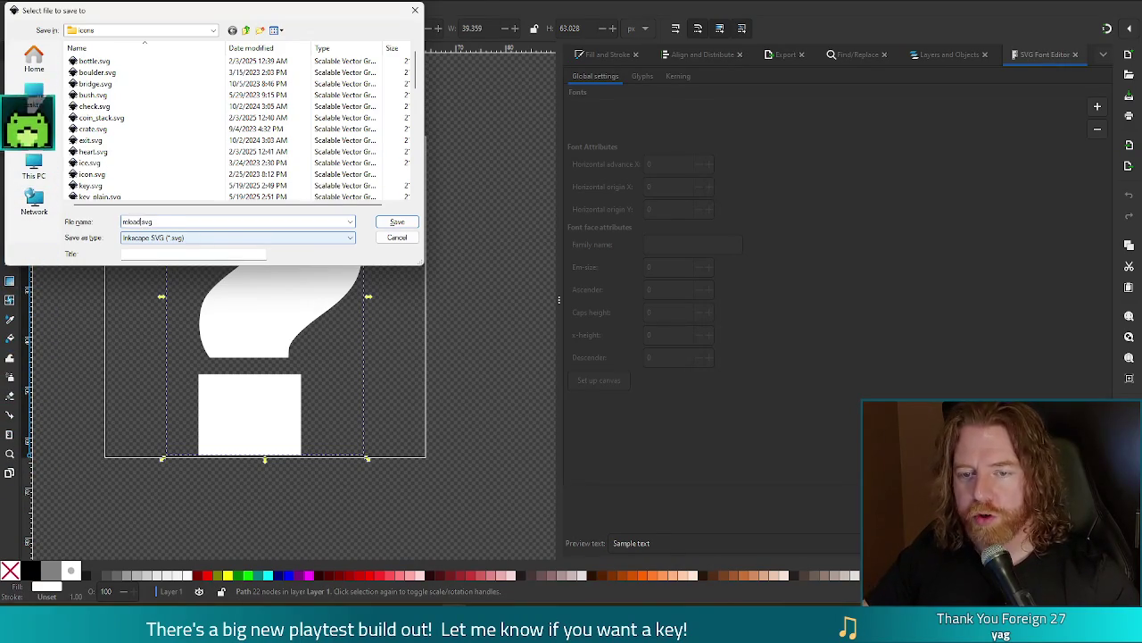
key(Return)
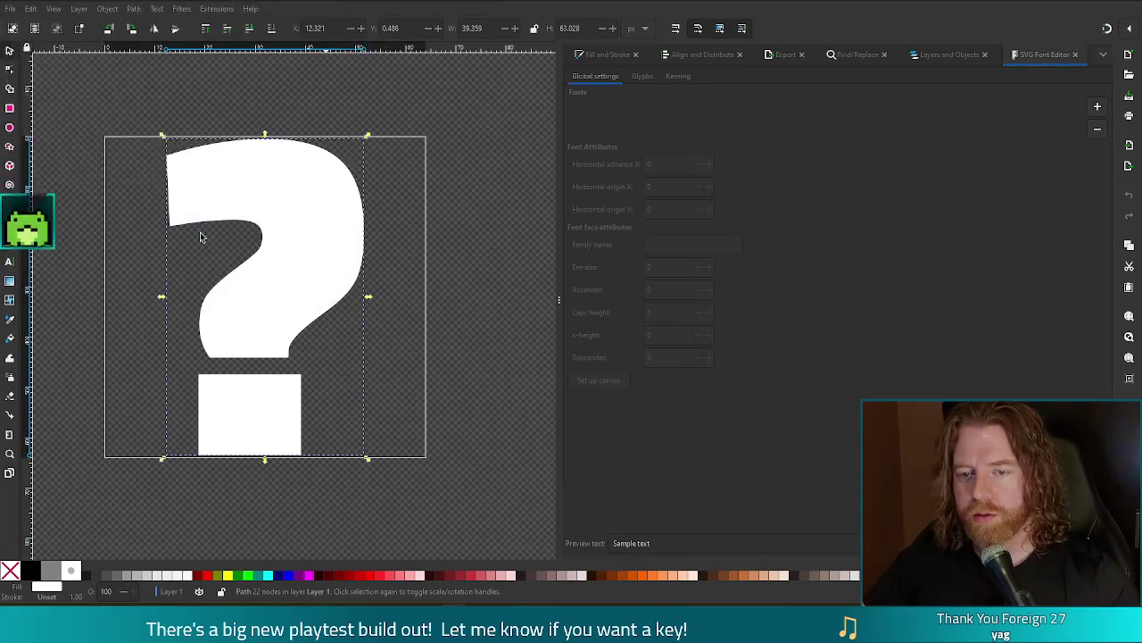
Delete the question-mark shape, leaving an empty page
click(454, 250)
click(319, 243)
key(Delete)
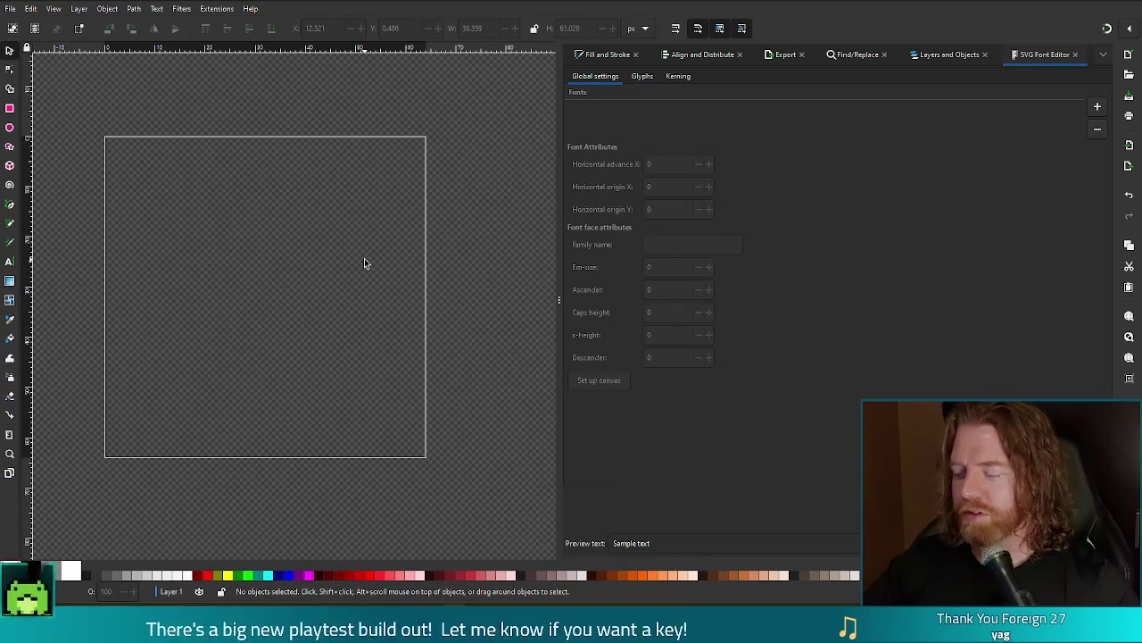
Paste the reload icon into Inkscape, then shrink it and move it onto the page
key(ctrl+v)
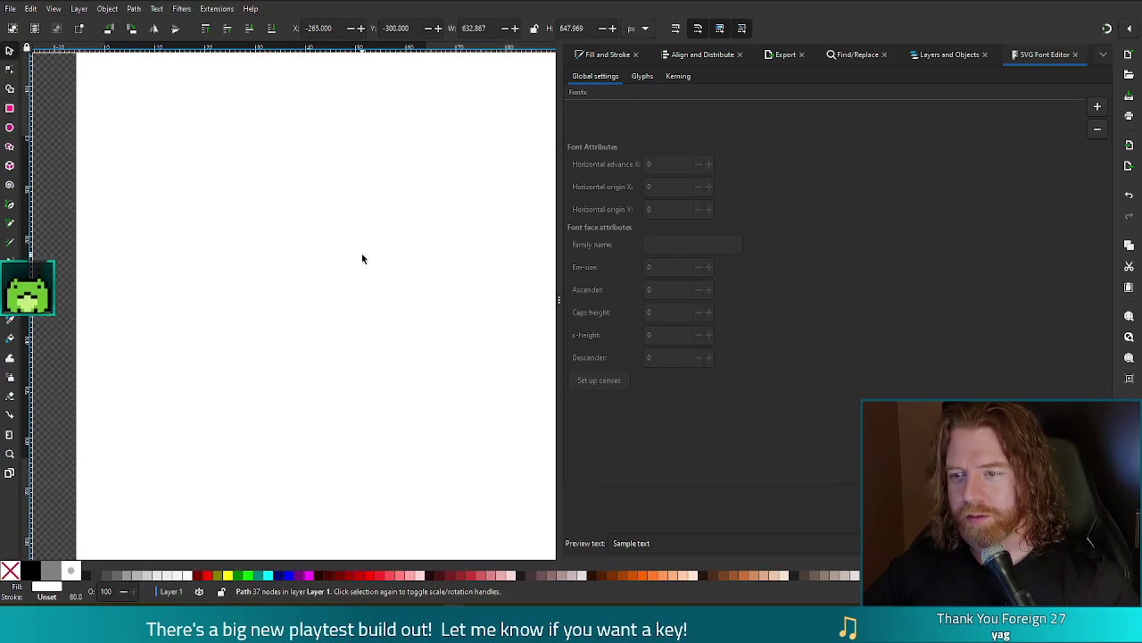
scroll(365, 254, down, 10)
scroll(365, 255, up, 6)
scroll(369, 255, up, 3)
ctrl+scroll(369, 254, down, 6)
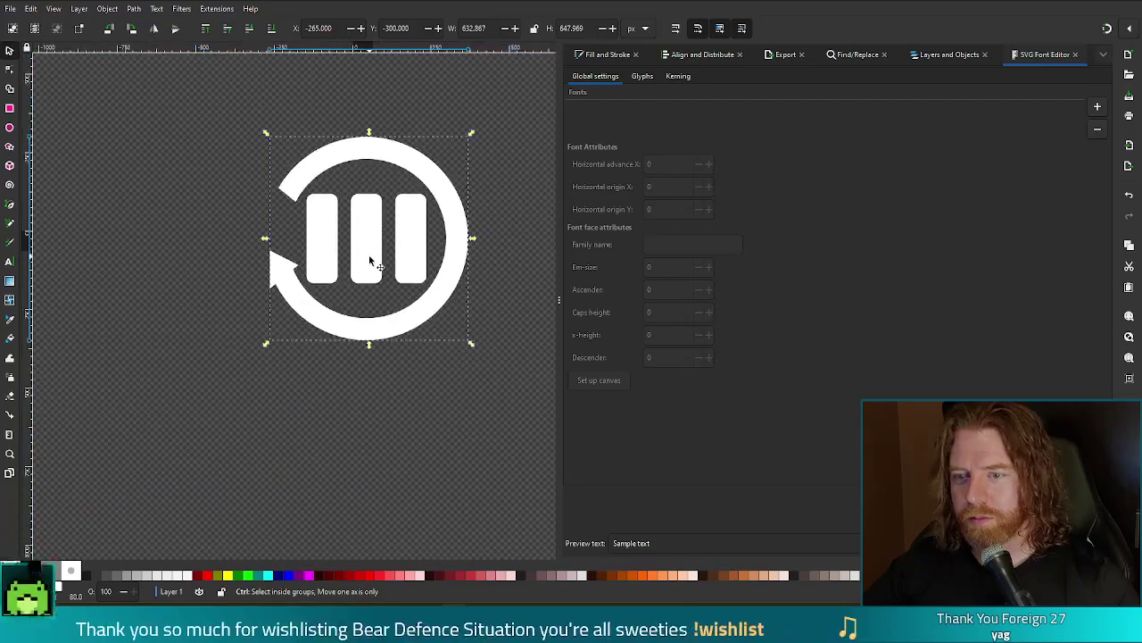
drag(466, 348, 385, 265)
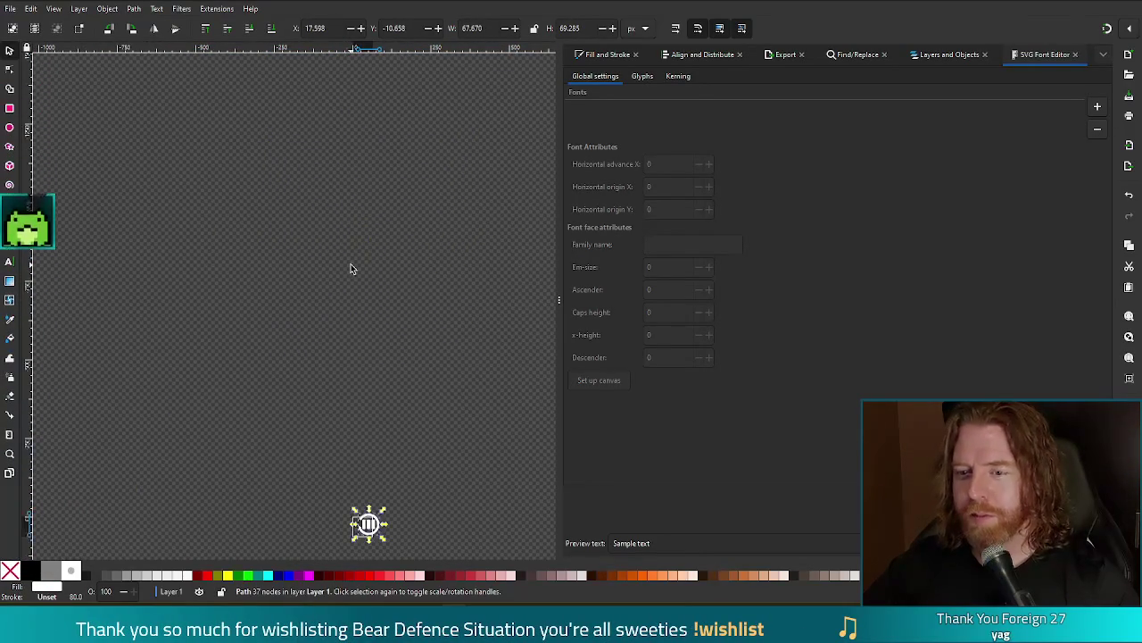
ctrl+scroll(366, 236, up, 6)
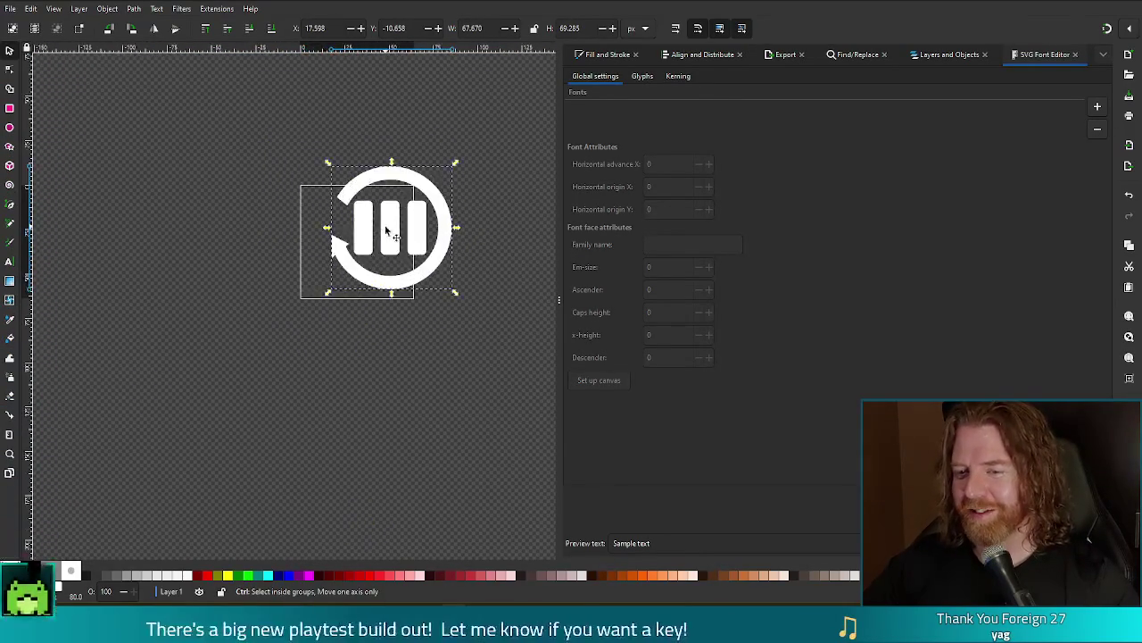
mouse_move(416, 236)
mouse_down()
mouse_move(301, 277)
mouse_move(314, 273)
mouse_up()
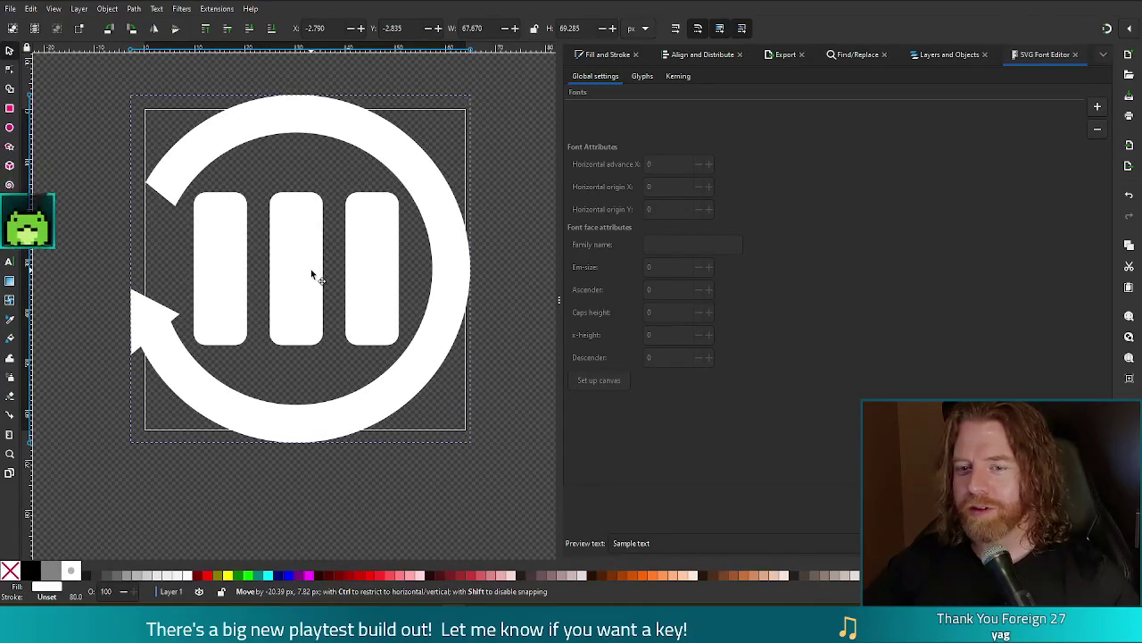
drag(470, 445, 456, 428)
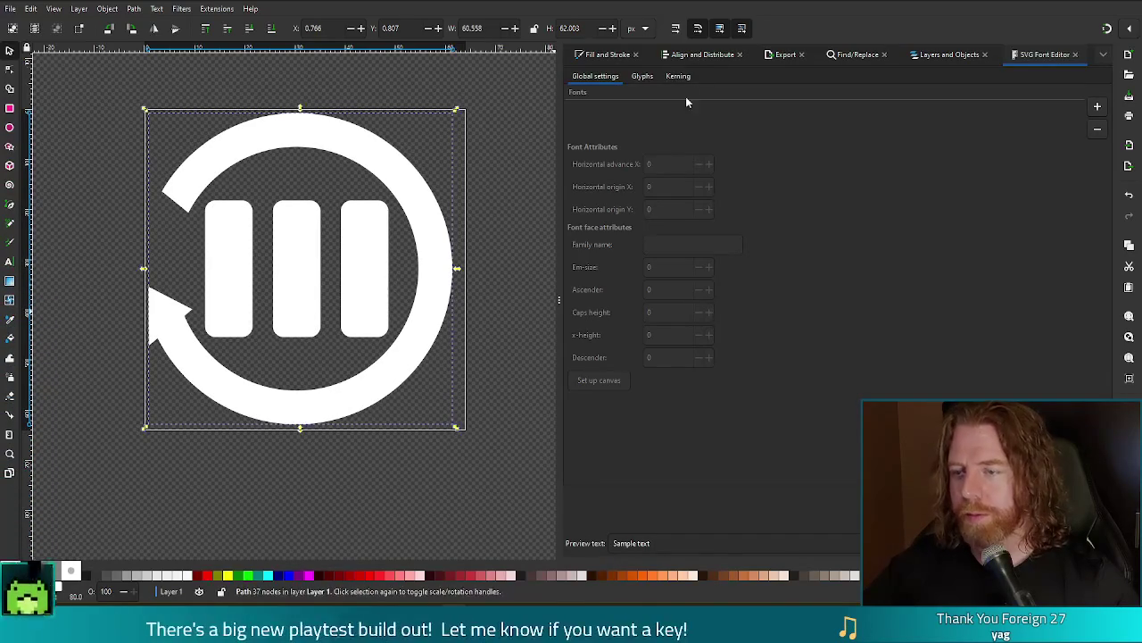
Centre the icon horizontally and vertically on the page, enlarge it slightly, and save reload.svg
click(698, 55)
click(624, 169)
click(623, 187)
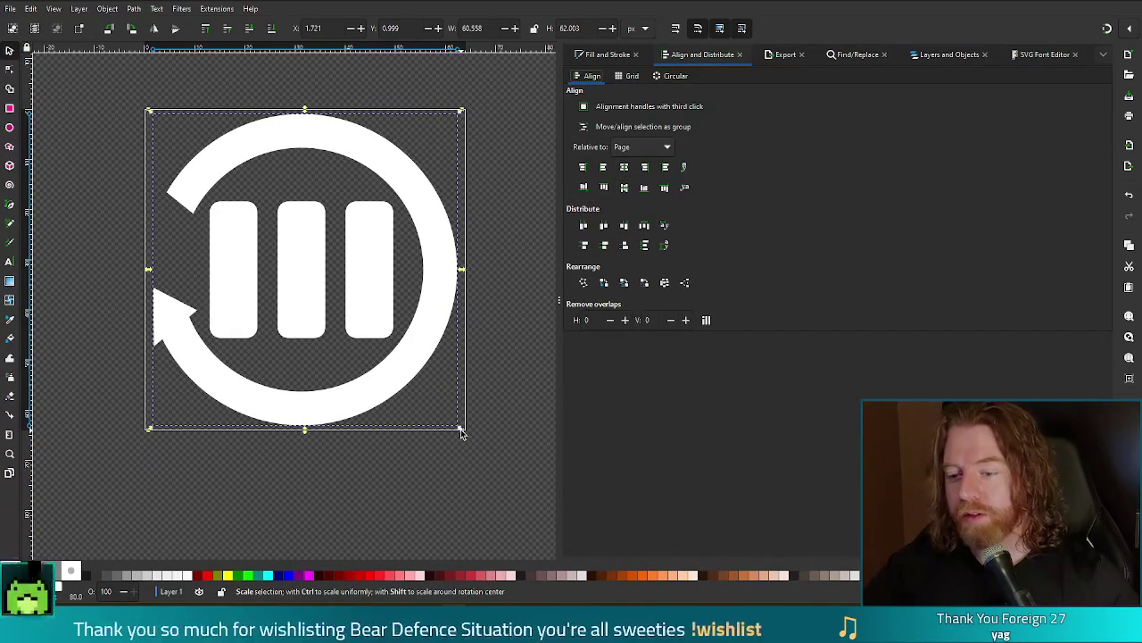
drag(457, 433, 464, 437)
click(492, 435)
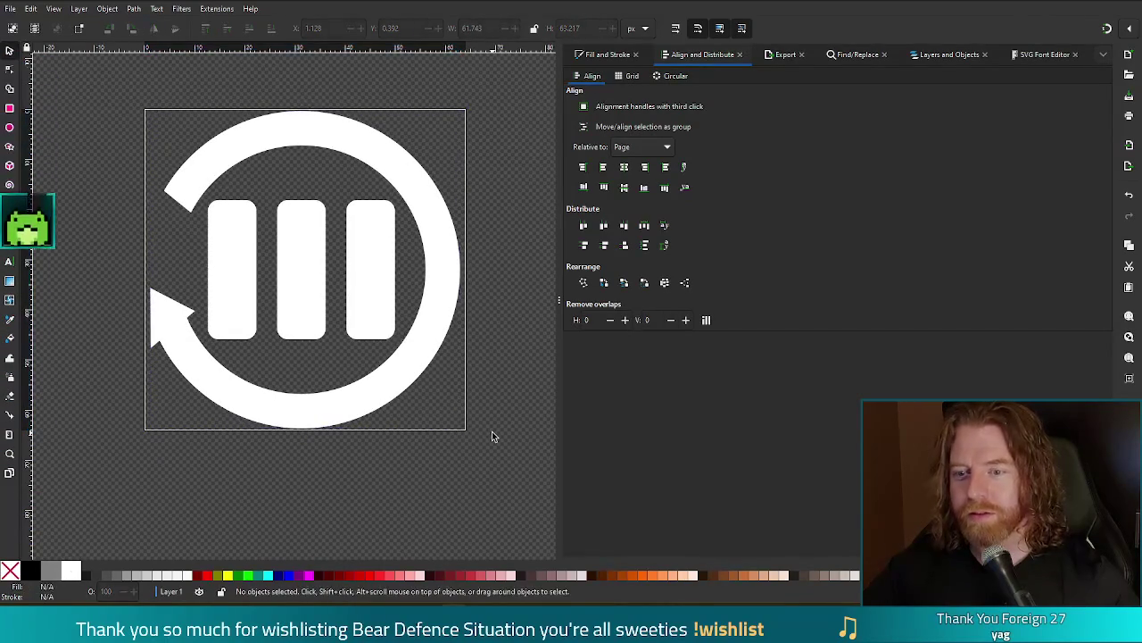
key(ctrl+s)
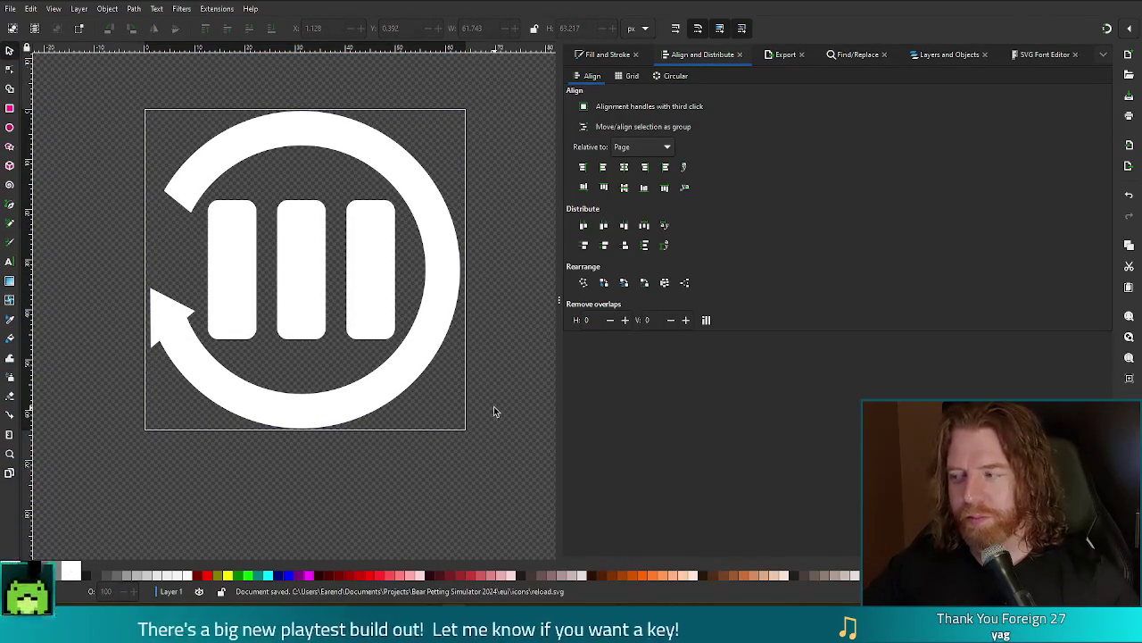
key(alt+Tab)
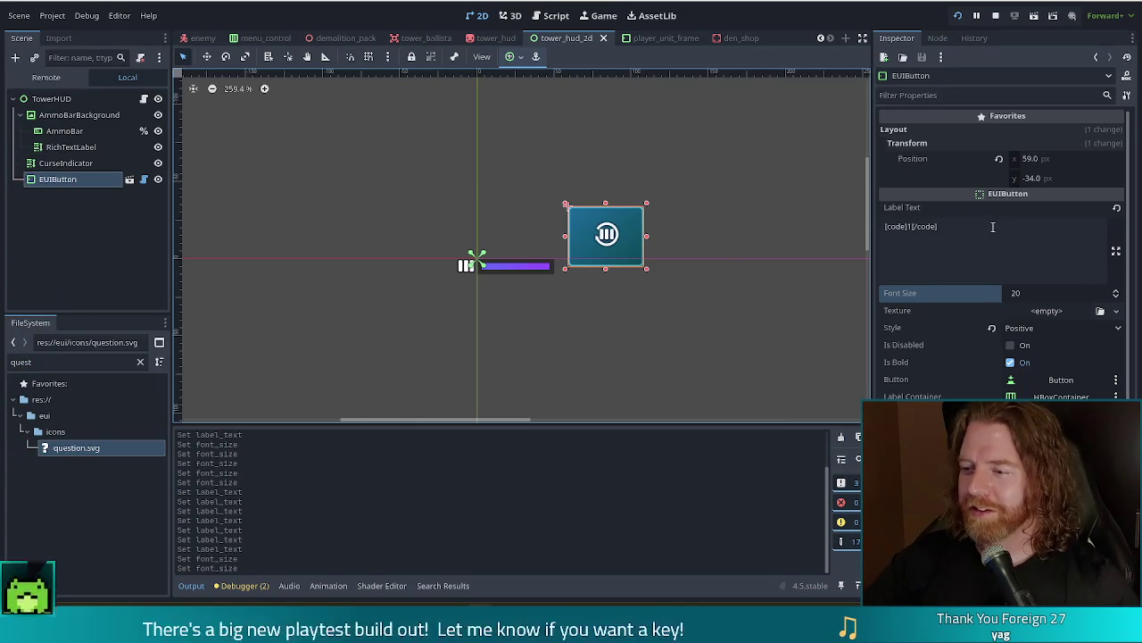
Clear the EUIButton's Label Text and filter the FileSystem dock for 'reload'
key(shift+Tab)
key(BackSpace)
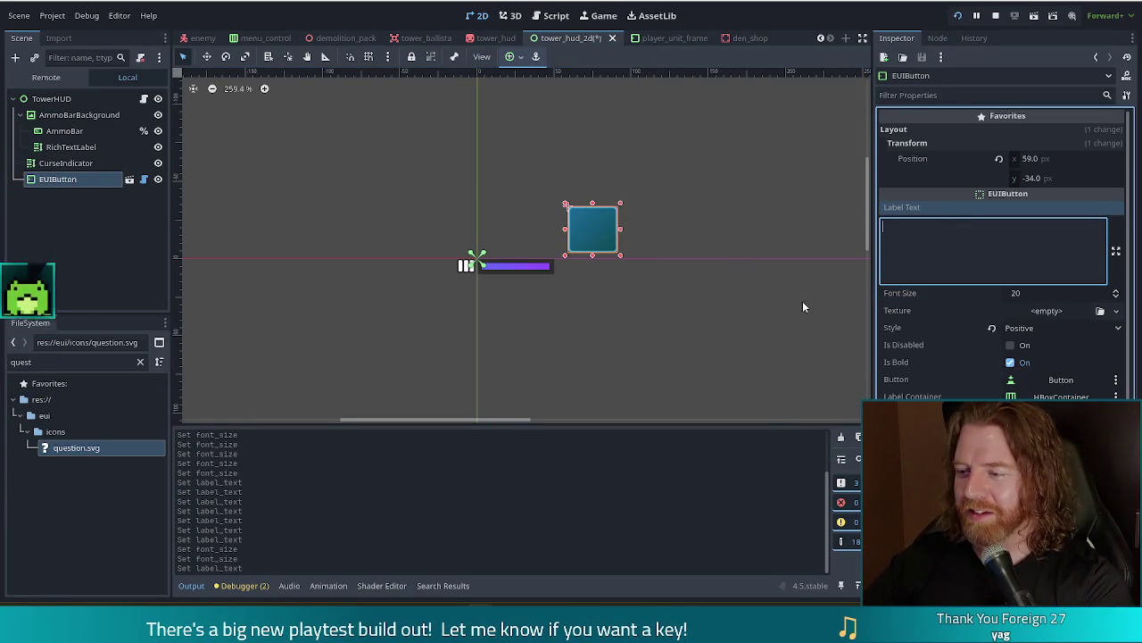
double_click(23, 362)
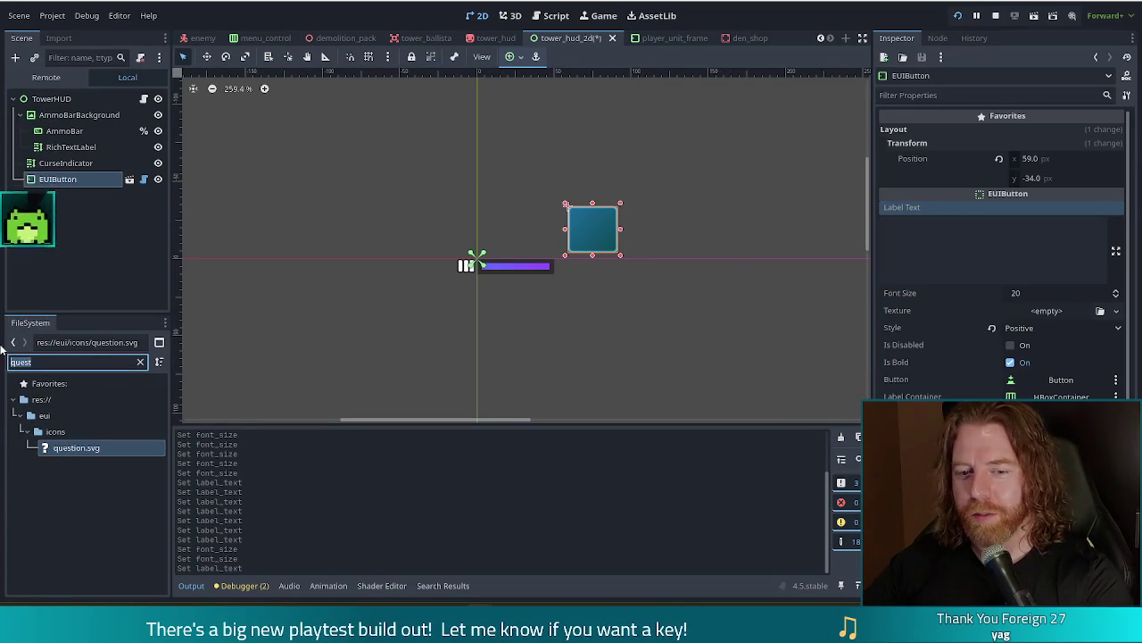
text(reload)
Select reload.svg and try dragging it onto the button's Texture slot, then cancel the drop
click(78, 451)
drag(77, 451, 1004, 314)
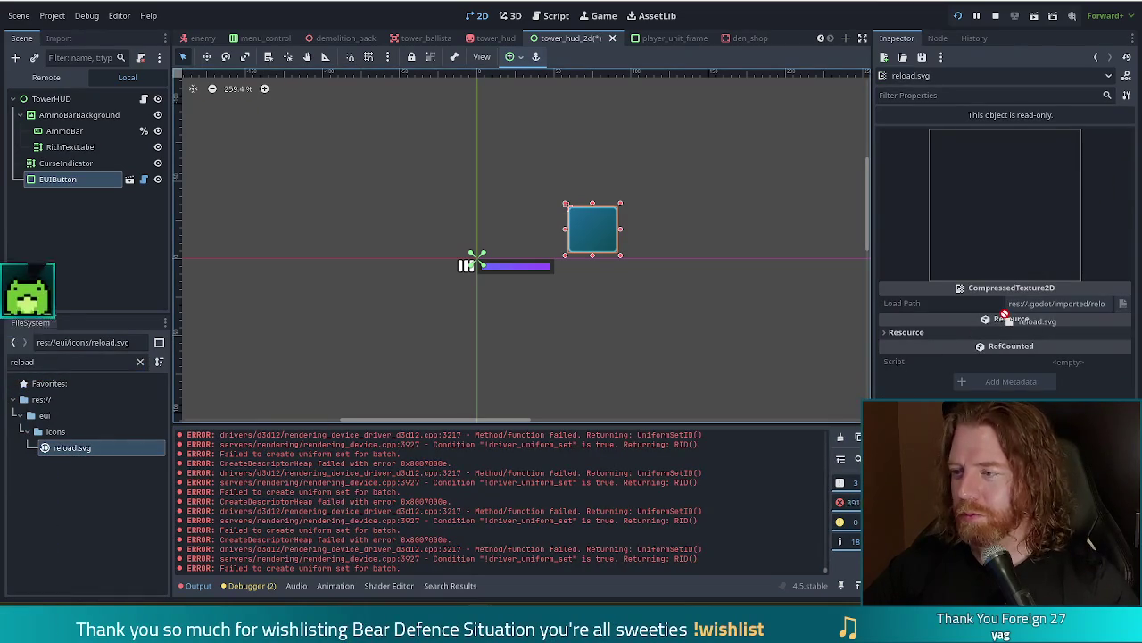
drag(661, 363, 80, 453)
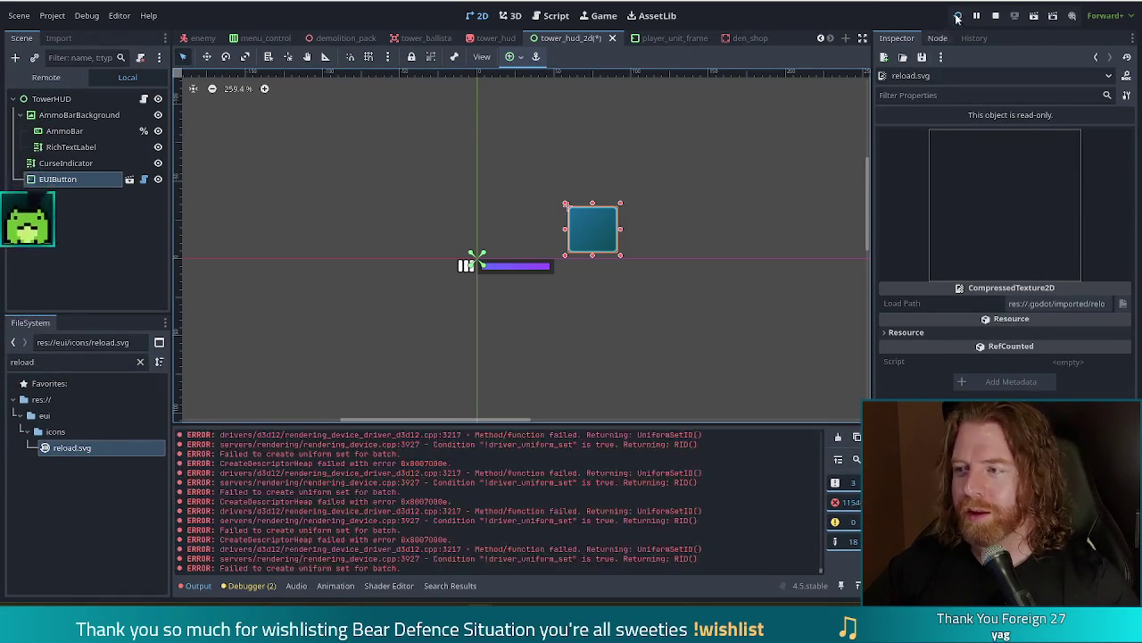